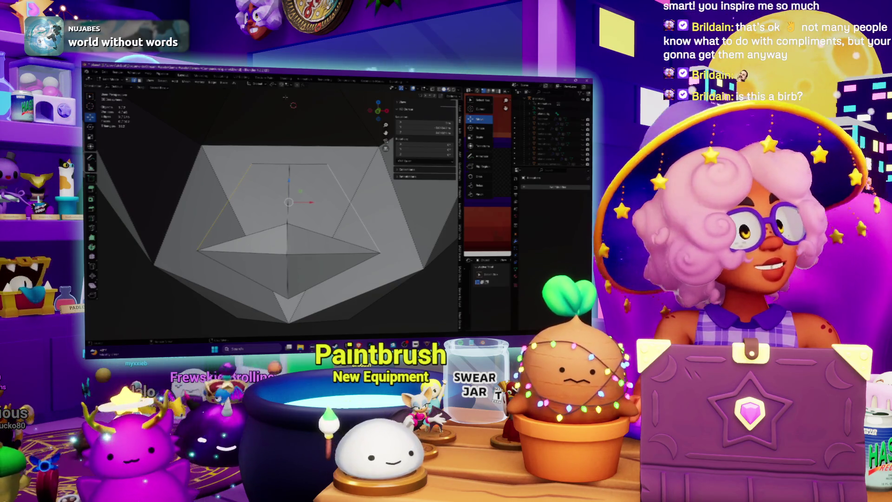
- Zoom out over the whole head and check the Boo reference model before returning
mouse_move(279, 209)
middle_mouse_down()
mouse_move(325, 207)
mouse_move(287, 207)
mouse_move(297, 204)
middle_mouse_up()
scroll(269, 200, "down", 4)
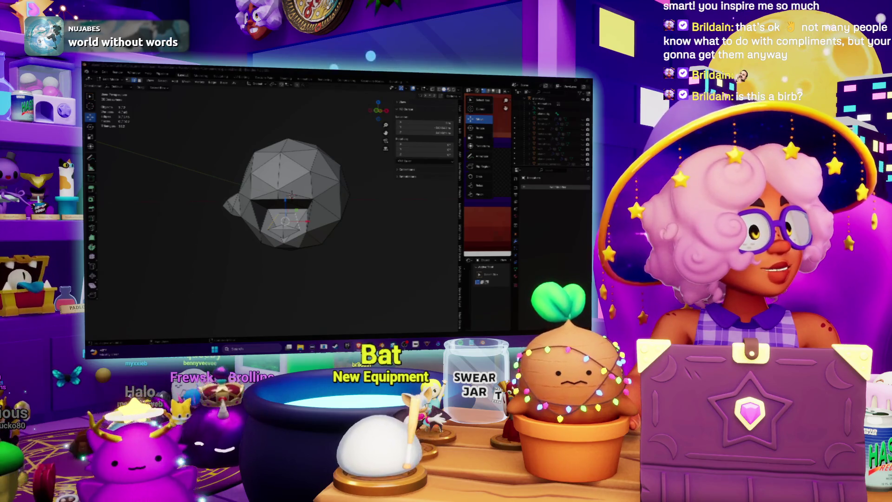
key("alt+Tab")
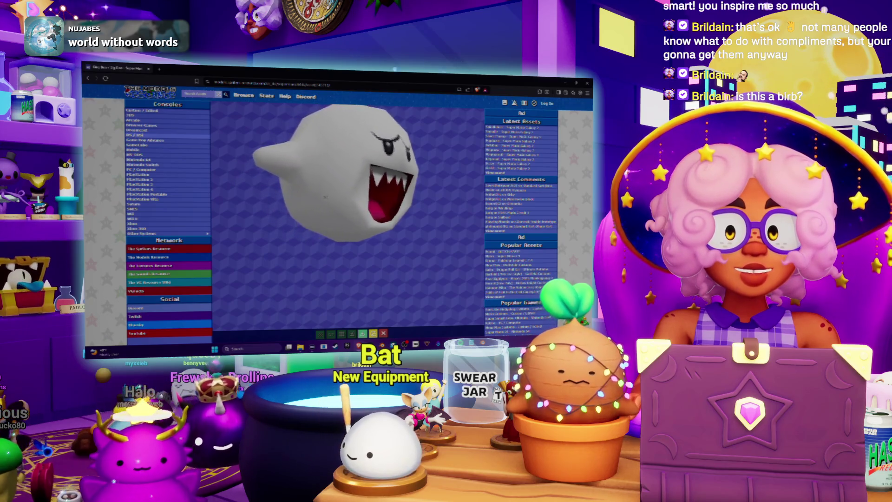
key("alt+Tab")
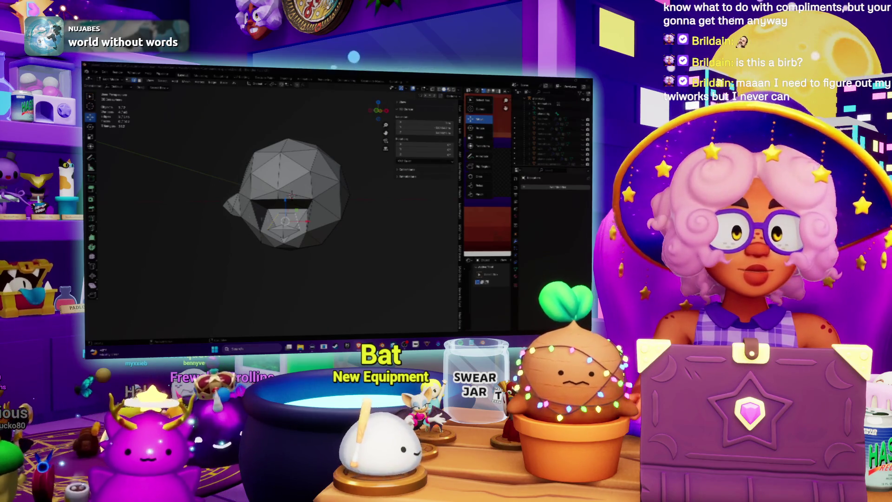
scroll(291, 194, "up", 6)
- Frame the selected mouth face and switch to the Move tool
middle_click_drag(298, 183, 284, 146)
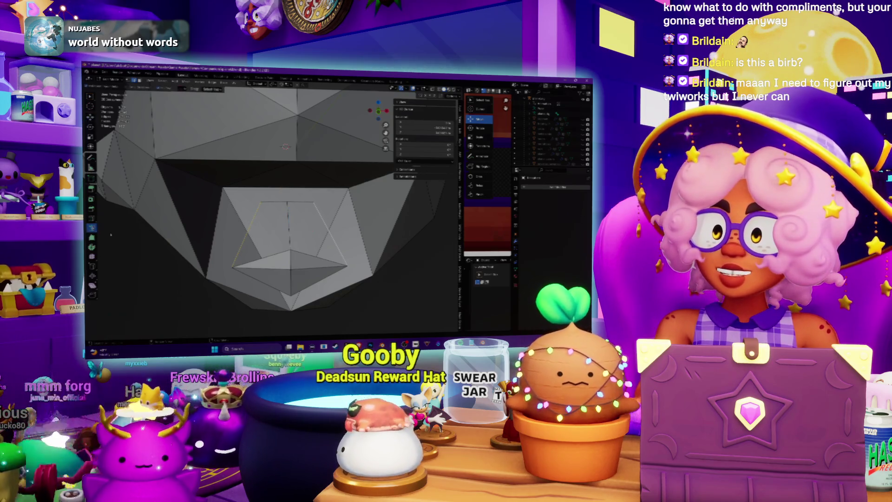
key("KP_Decimal")
mouse_move(240, 195)
middle_mouse_down()
mouse_move(240, 221)
mouse_move(247, 193)
mouse_move(262, 189)
middle_mouse_up()
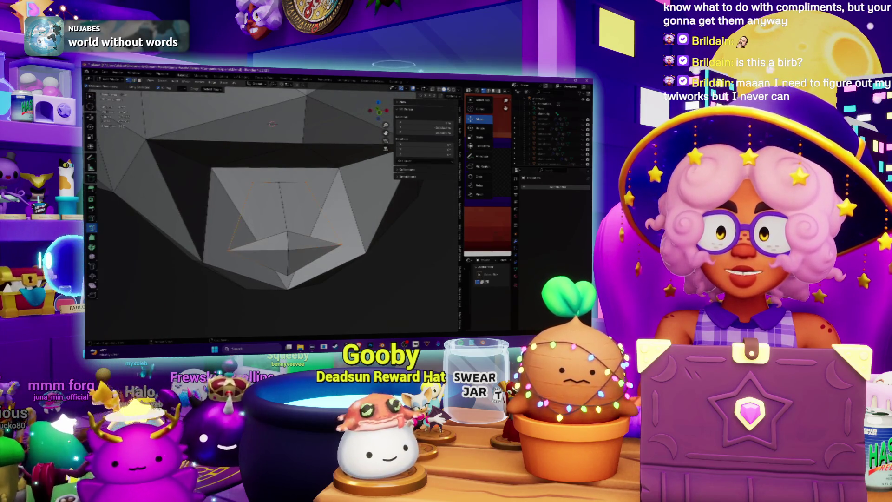
left_click(91, 117)
middle_click_drag(262, 189, 269, 181)
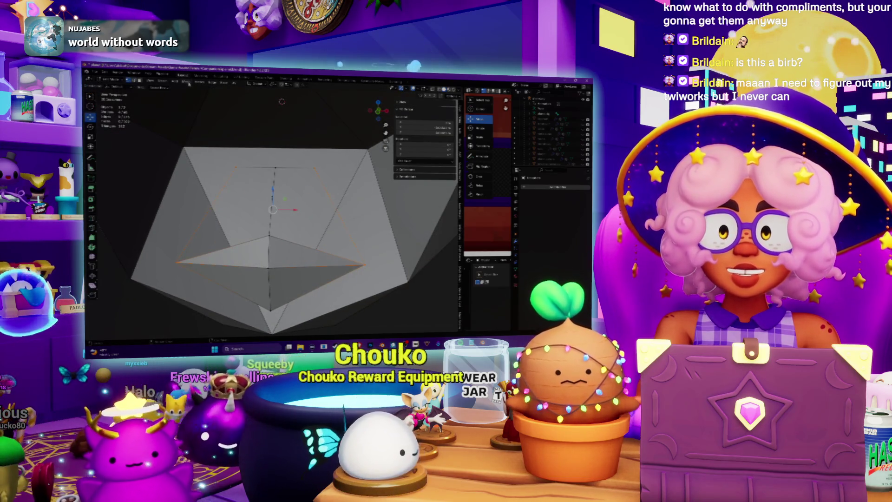
- Look through the Edge menu operations around the mouth without applying any
left_click(187, 82)
mouse_move(212, 82)
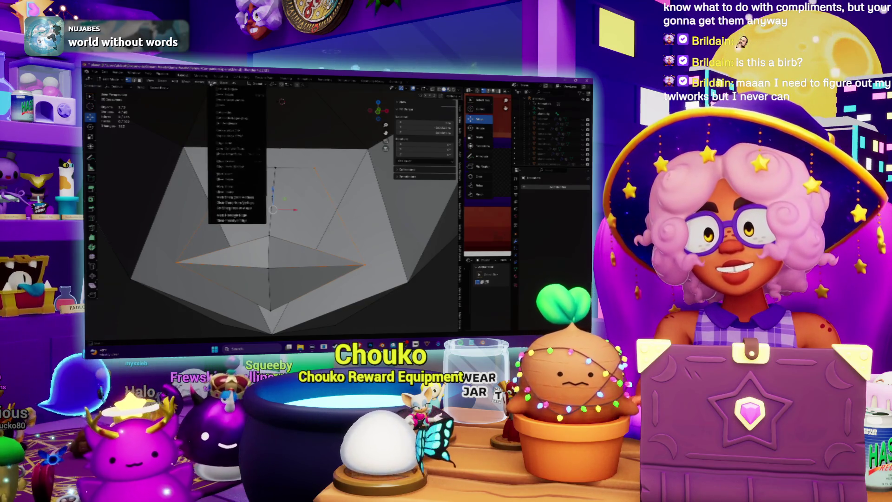
key("Escape")
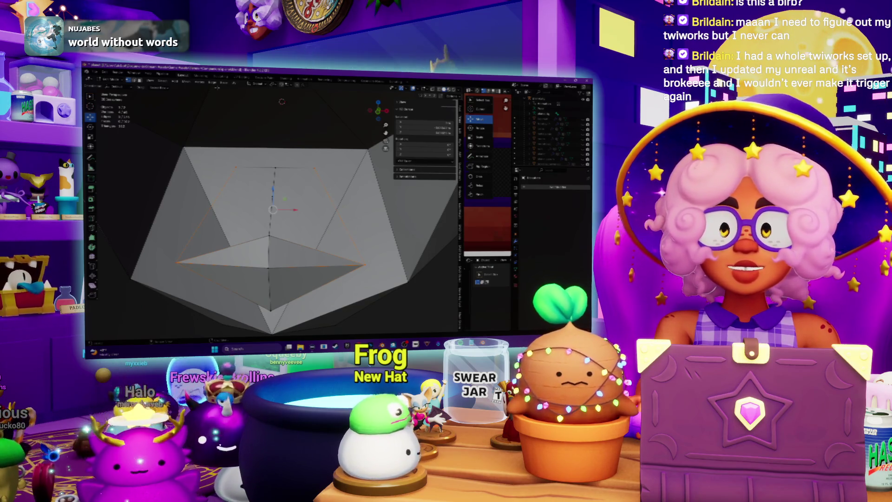
mouse_move(282, 101)
middle_mouse_down()
mouse_move(267, 95)
mouse_move(294, 90)
middle_mouse_up()
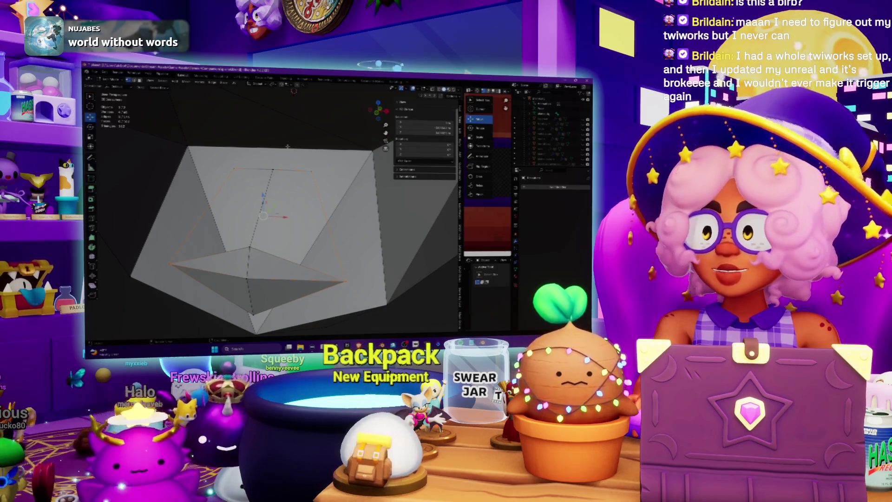
middle_click_drag(293, 90, 260, 87)
left_click(212, 82)
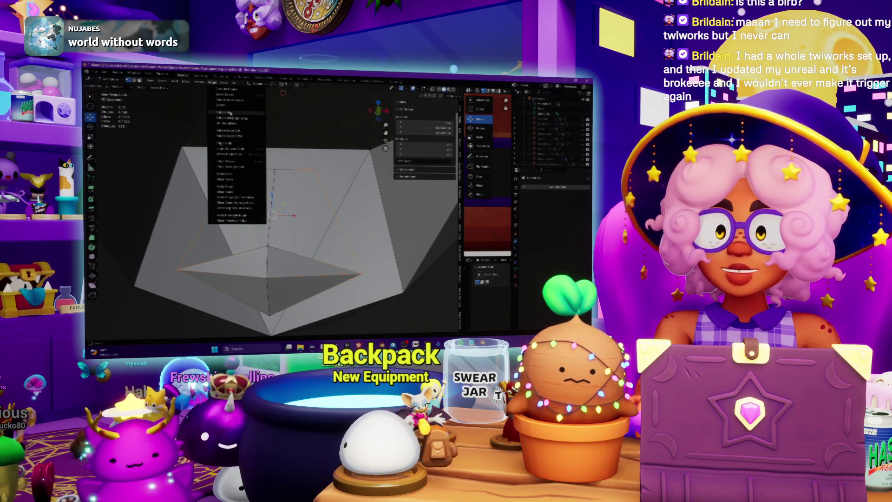
- Subdivide the selected mouth edges and inspect the new cuts inside the cavity
left_click(230, 112)
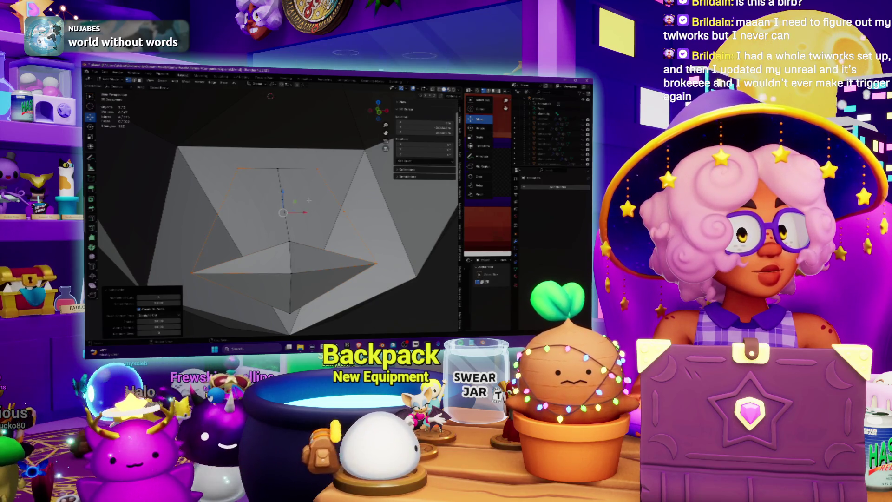
left_click(216, 221)
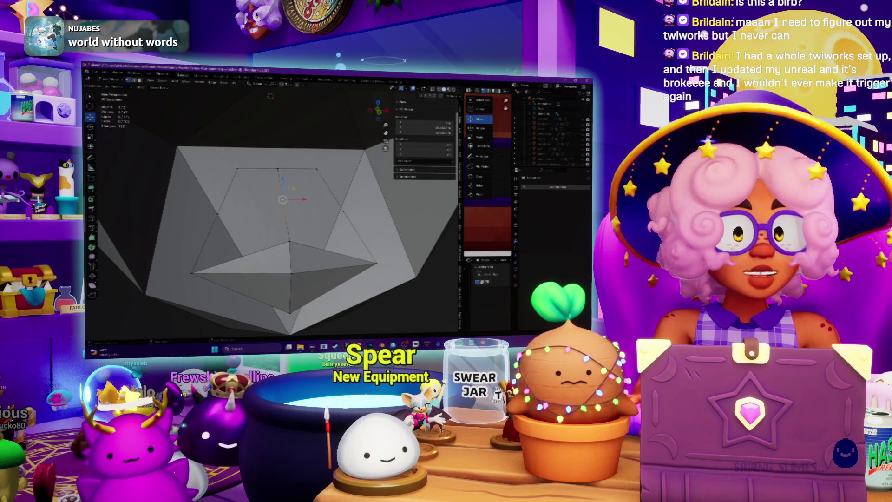
middle_click_drag(278, 209, 272, 213)
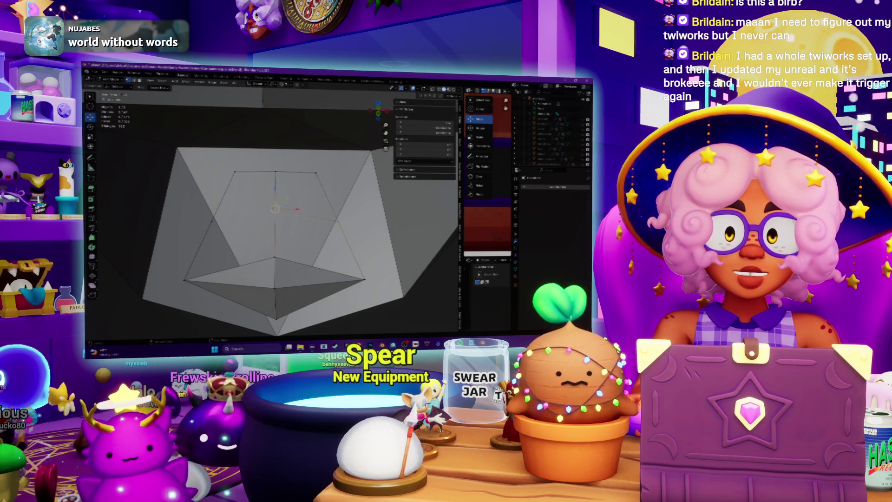
middle_click_drag(212, 221, 204, 214)
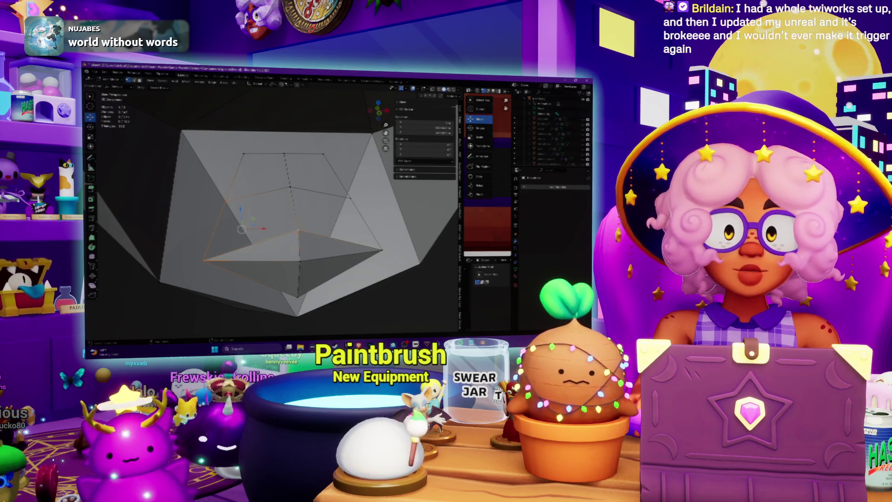
middle_click_drag(205, 215, 230, 204)
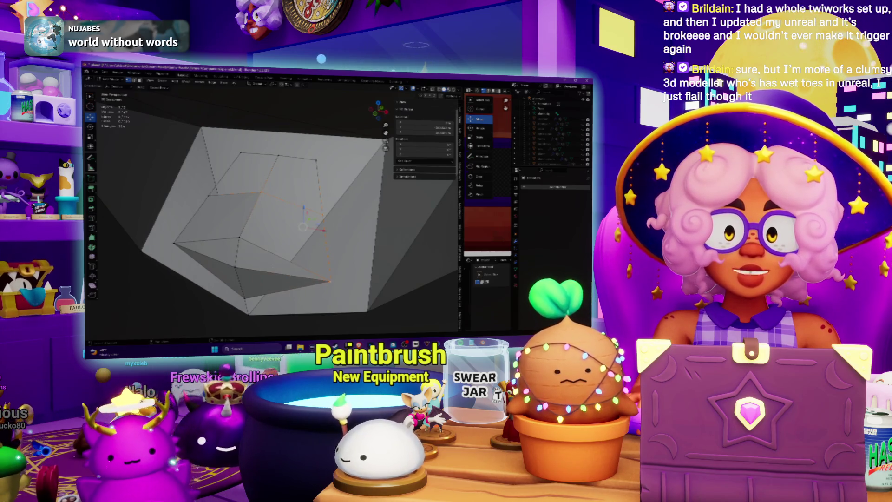
- Select faces inside the mouth, settle on the upper-left face, and leave the Move tool
left_click(284, 227)
mouse_move(283, 227)
middle_mouse_down()
mouse_move(311, 221)
mouse_move(296, 214)
middle_mouse_up()
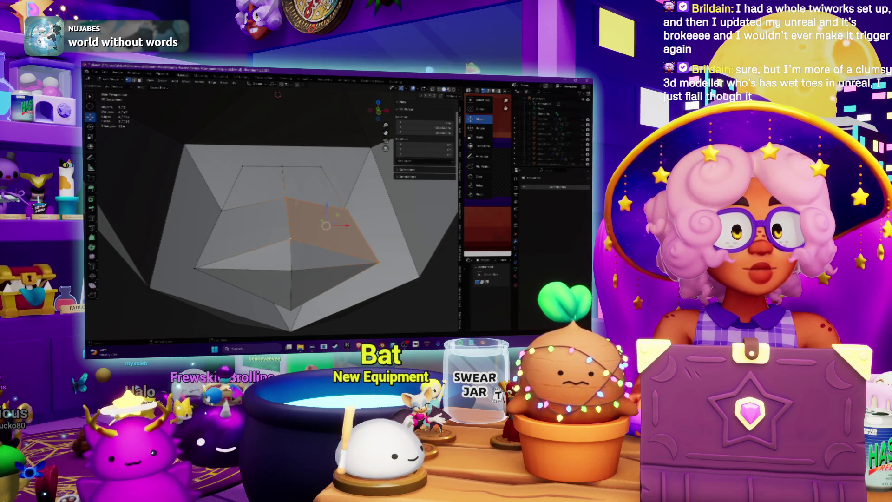
left_click(260, 203)
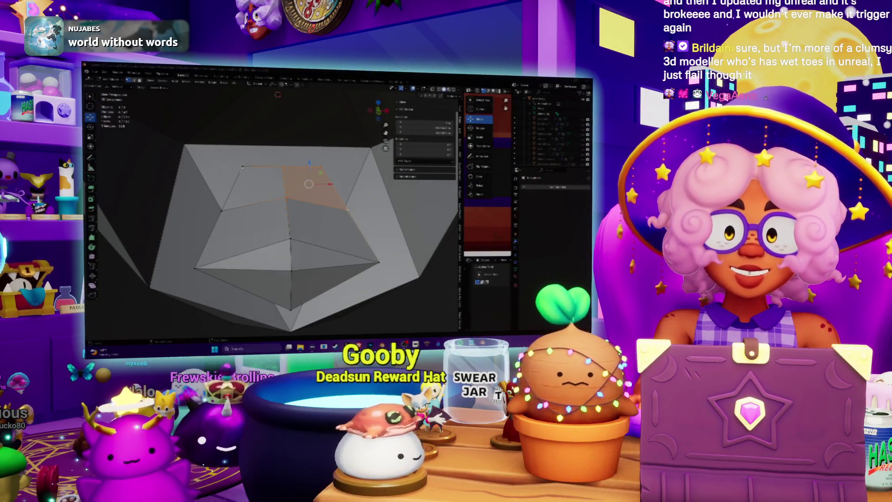
left_click(269, 176)
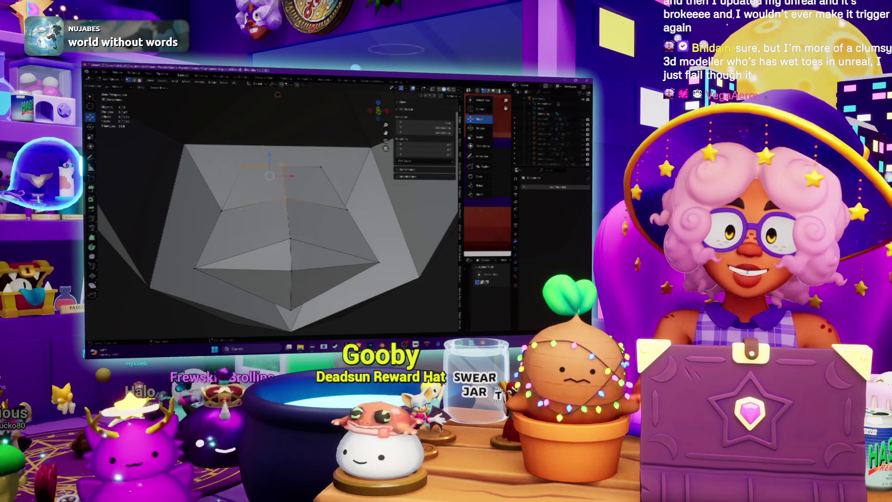
middle_click_drag(288, 209, 269, 204)
mouse_move(225, 181)
middle_mouse_down()
mouse_move(253, 207)
mouse_move(243, 197)
middle_mouse_up()
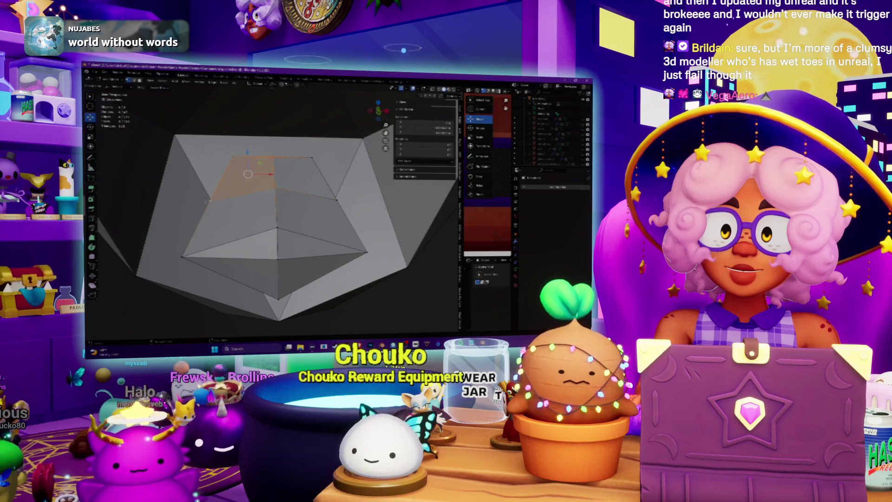
key("w")
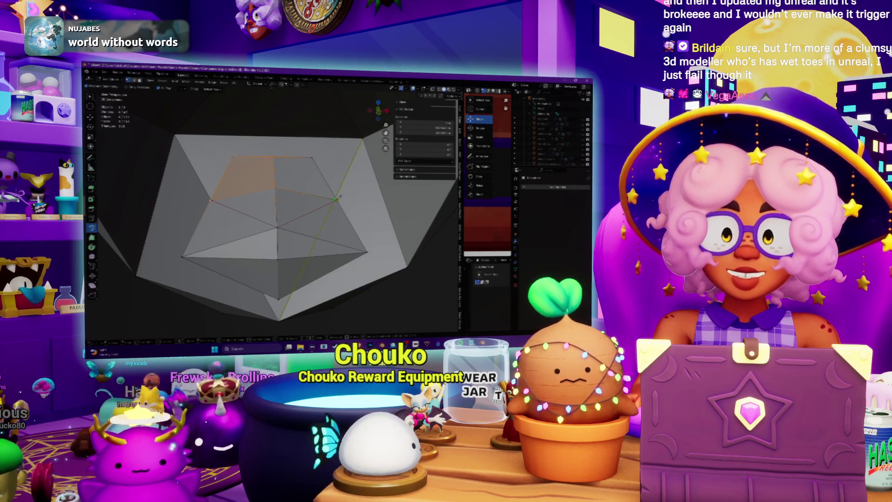
- Place the 3D cursor inside the mouth cavity
scroll(336, 198, "up", 8)
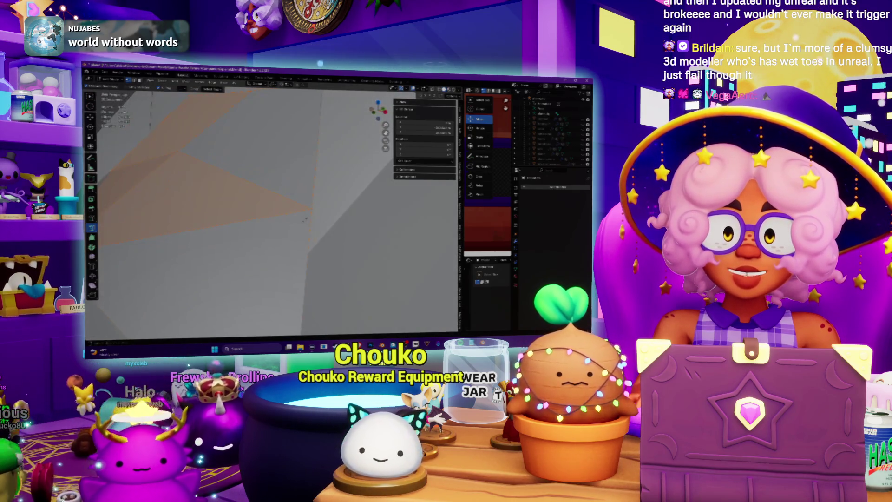
scroll(305, 220, "down", 8)
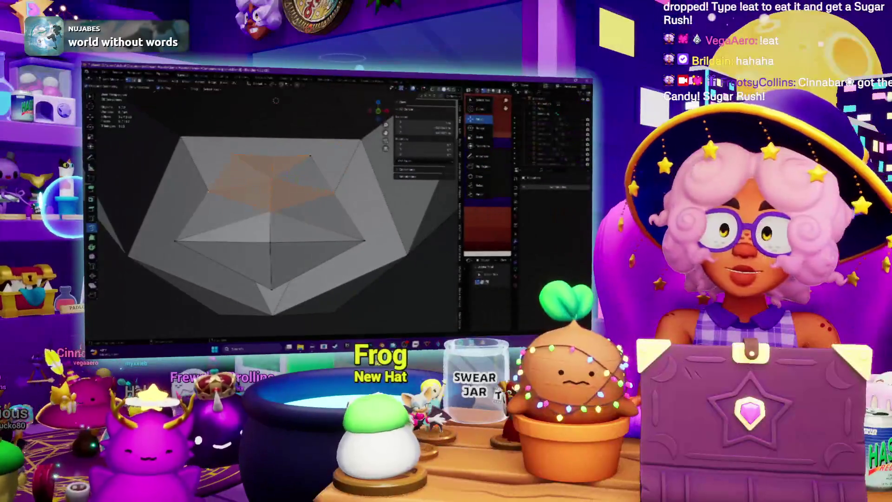
mouse_move(270, 209)
middle_mouse_down()
mouse_move(288, 185)
mouse_move(278, 204)
mouse_move(288, 199)
mouse_move(277, 204)
mouse_move(297, 191)
mouse_move(286, 205)
mouse_move(293, 218)
mouse_move(279, 209)
middle_mouse_up()
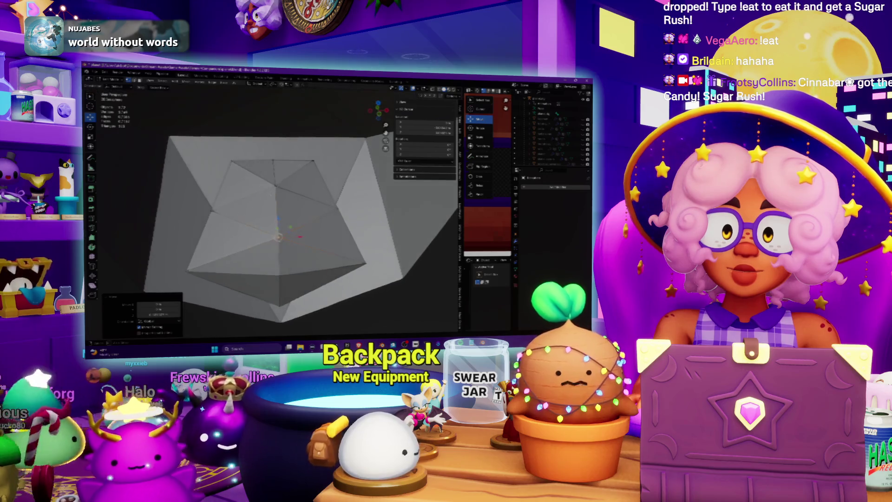
right_click(275, 186, "shift")
mouse_move(271, 199)
middle_mouse_down()
mouse_move(279, 195)
mouse_move(274, 206)
middle_mouse_up()
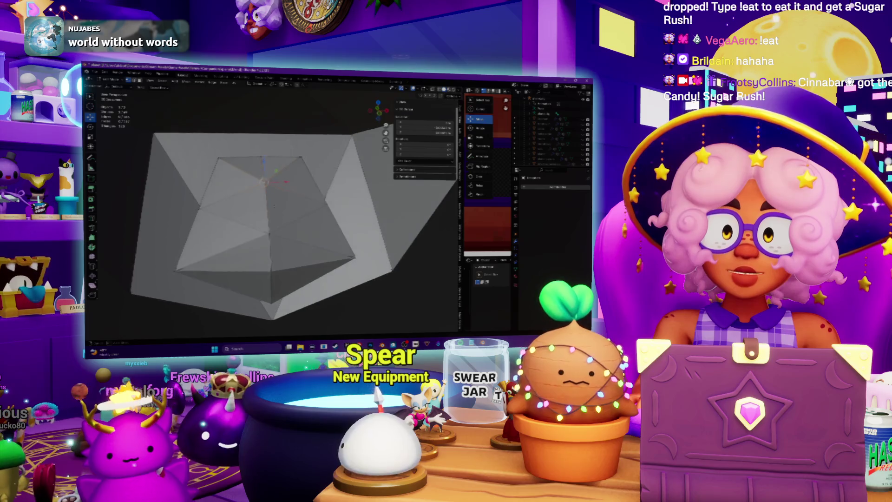
scroll(272, 205, "up", 3)
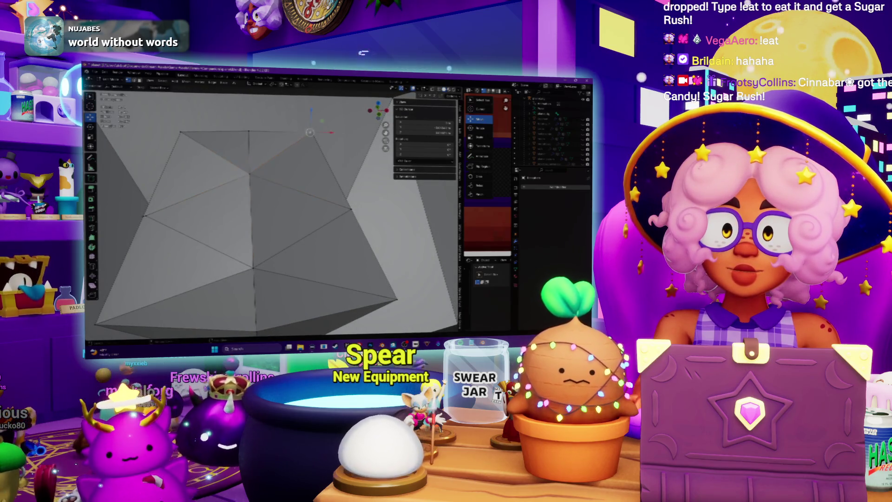
- Apply the face operation to the mouth faces, deselect all, then pick another mouth vertex
left_click(316, 136)
mouse_move(316, 136)
middle_mouse_down()
mouse_move(318, 191)
mouse_move(290, 192)
mouse_move(297, 177)
middle_mouse_up()
key("alt+a")
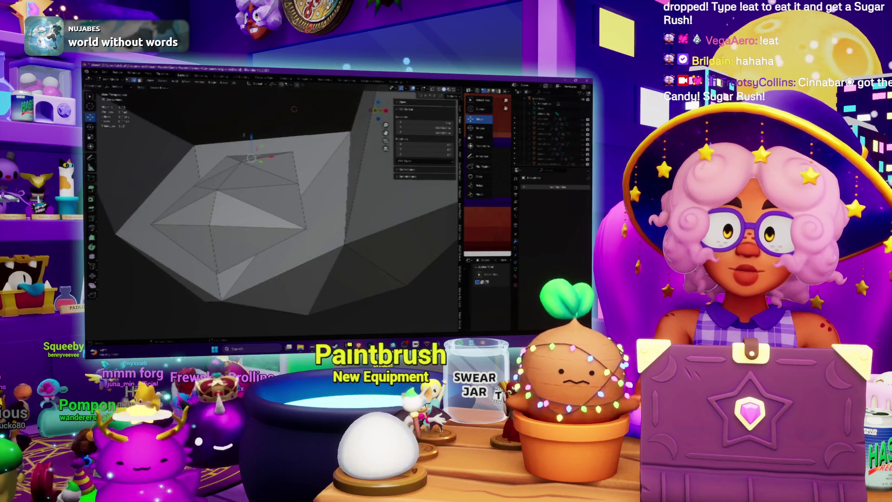
mouse_move(297, 177)
middle_mouse_down()
mouse_move(325, 185)
mouse_move(325, 167)
mouse_move(325, 189)
mouse_move(325, 154)
middle_mouse_up()
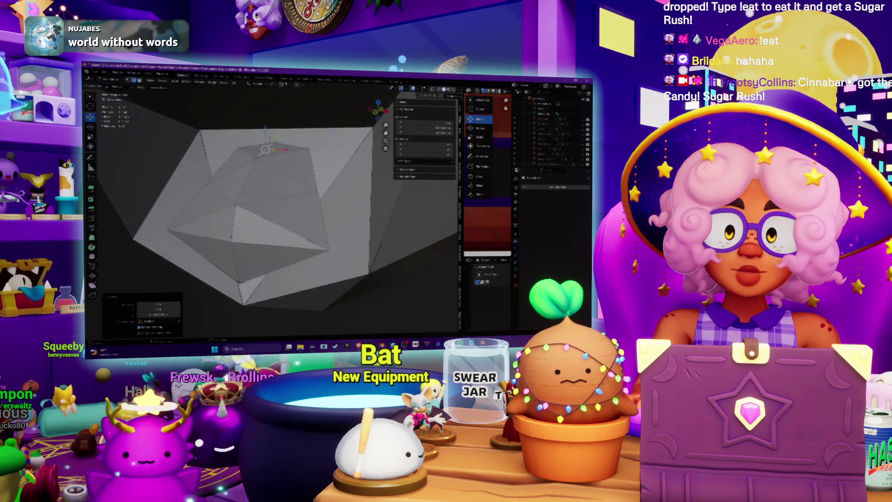
middle_click_drag(287, 198, 293, 189)
left_click(297, 168)
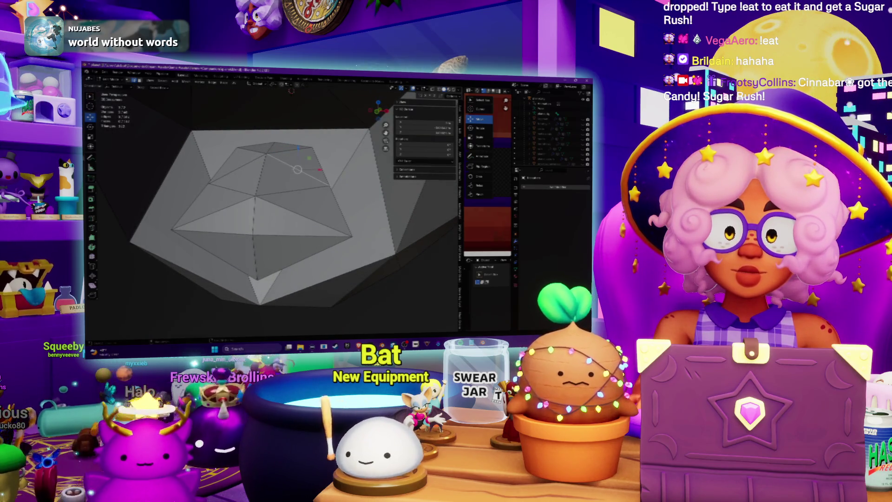
mouse_move(297, 168)
middle_mouse_down()
mouse_move(283, 170)
mouse_move(274, 204)
middle_mouse_up()
- Add a new edge loop across the mouth section
right_click(273, 205)
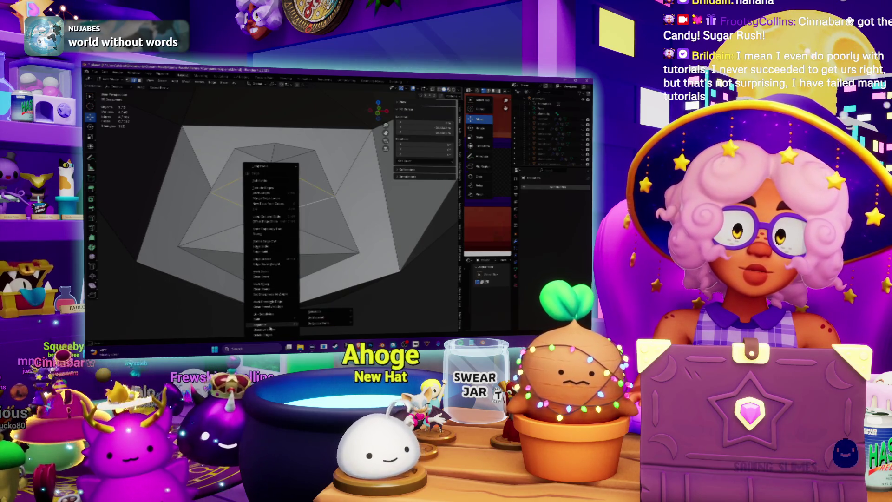
left_click(315, 312)
mouse_move(306, 279)
middle_mouse_down()
mouse_move(300, 197)
mouse_move(278, 209)
middle_mouse_up()
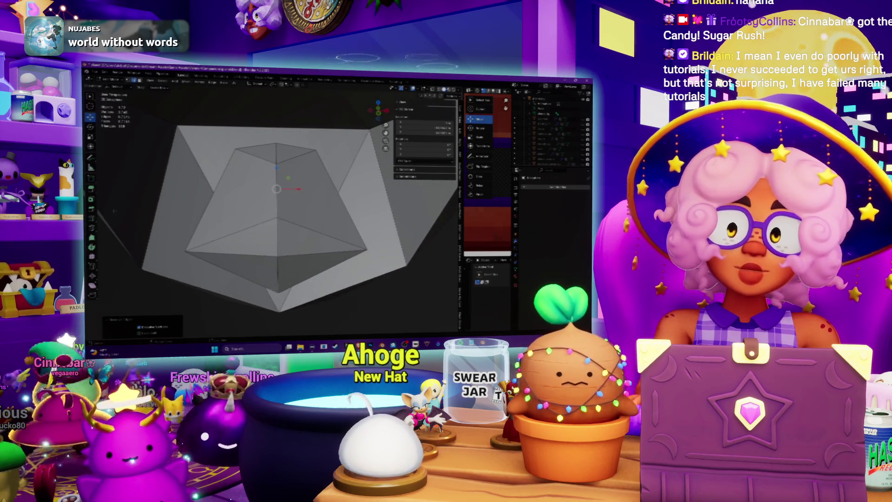
left_click(271, 186)
middle_click_drag(271, 185, 278, 176)
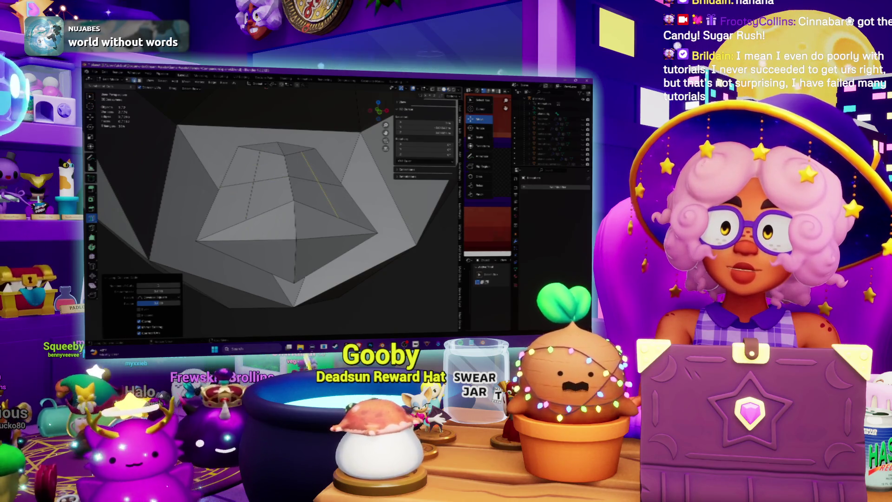
middle_click_drag(318, 181, 285, 183)
- Reposition the new loop with Edge Slide, undo to adjust, and inspect the mouth
key("ctrl+e")
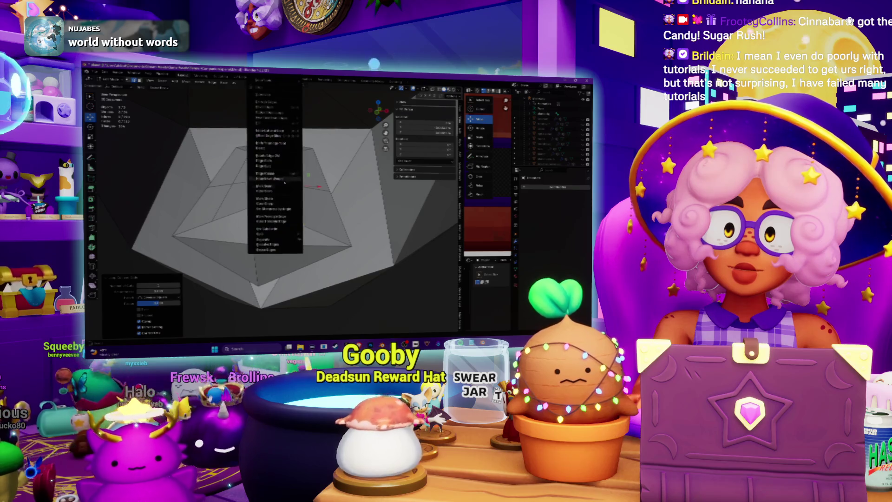
left_click(271, 161)
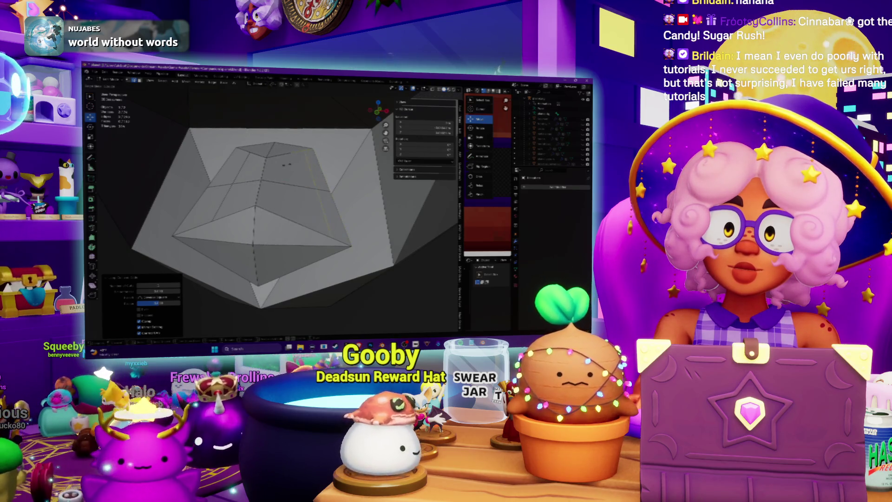
left_click(279, 164)
middle_click_drag(279, 164, 301, 172)
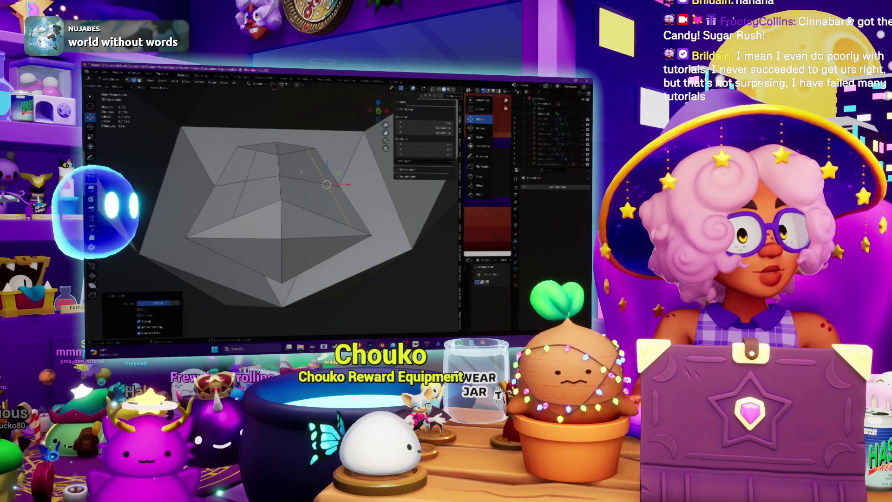
key("ctrl+z")
mouse_move(325, 205)
middle_mouse_down()
mouse_move(337, 214)
mouse_move(351, 204)
mouse_move(340, 208)
middle_mouse_up()
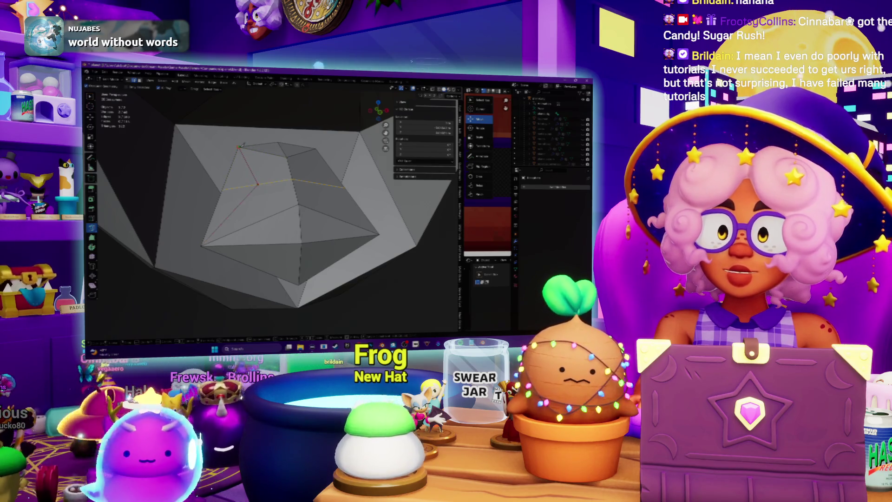
middle_click_drag(279, 209, 263, 211)
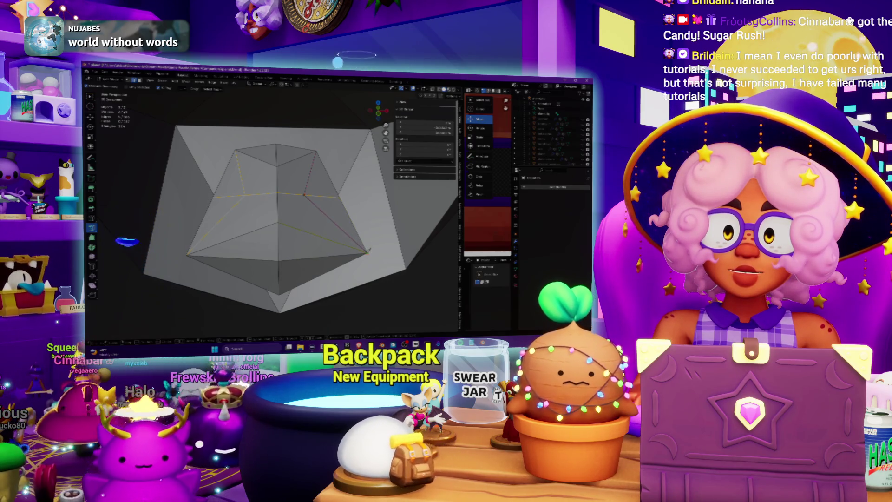
mouse_move(366, 252)
middle_mouse_down()
mouse_move(228, 180)
mouse_move(265, 173)
mouse_move(269, 182)
middle_mouse_up()
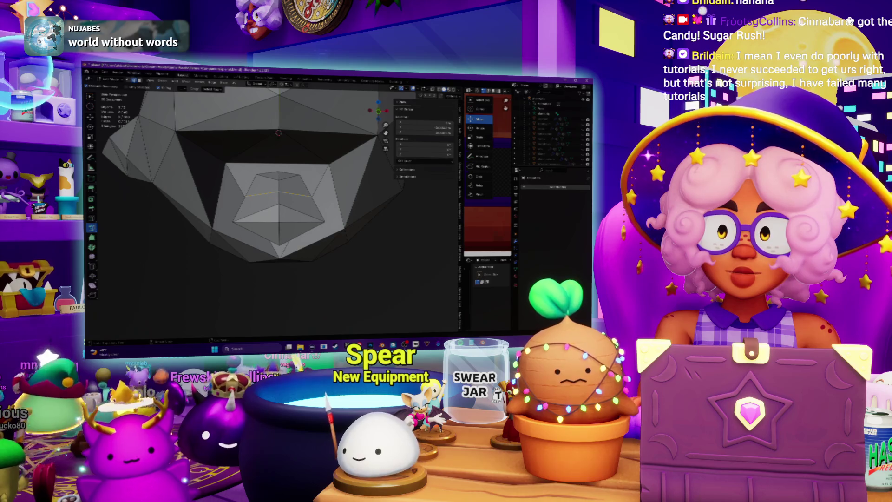
middle_click_drag(262, 218, 272, 214)
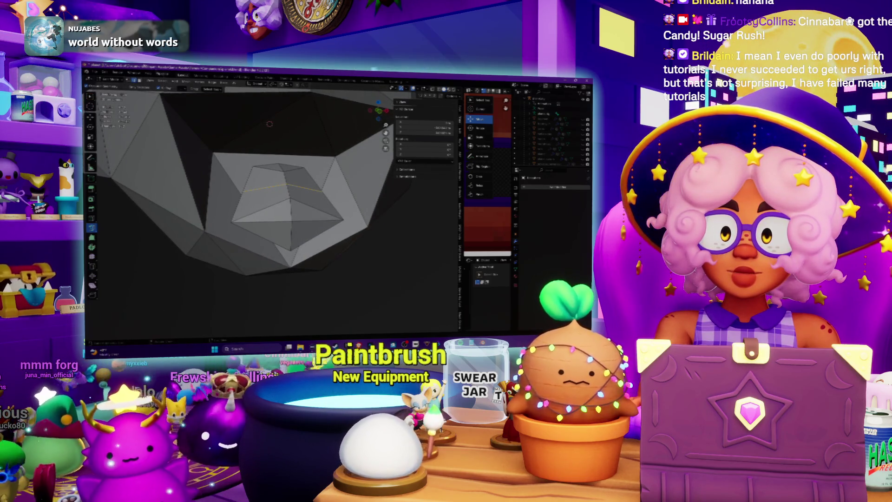
middle_click_drag(266, 189, 249, 189)
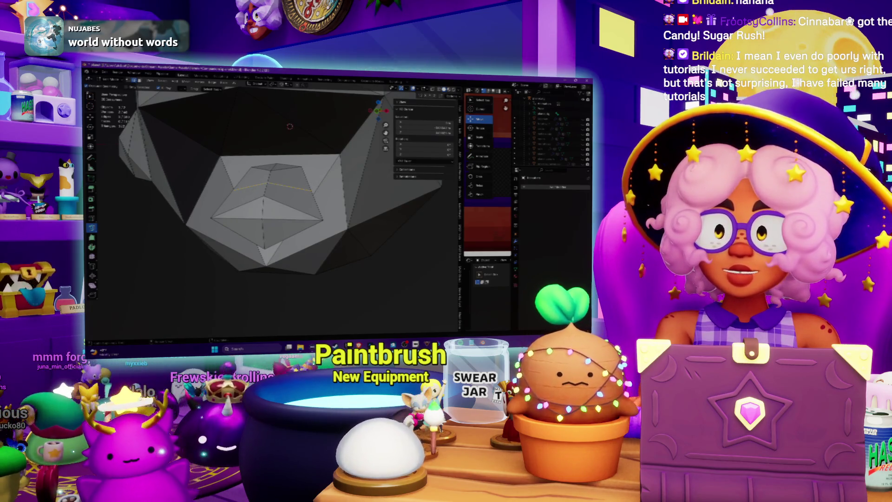
middle_click_drag(250, 189, 285, 189)
- Extrude the mouth face and push it inward along the Y axis
key("e")
key("g")
key("y")
key("Return")
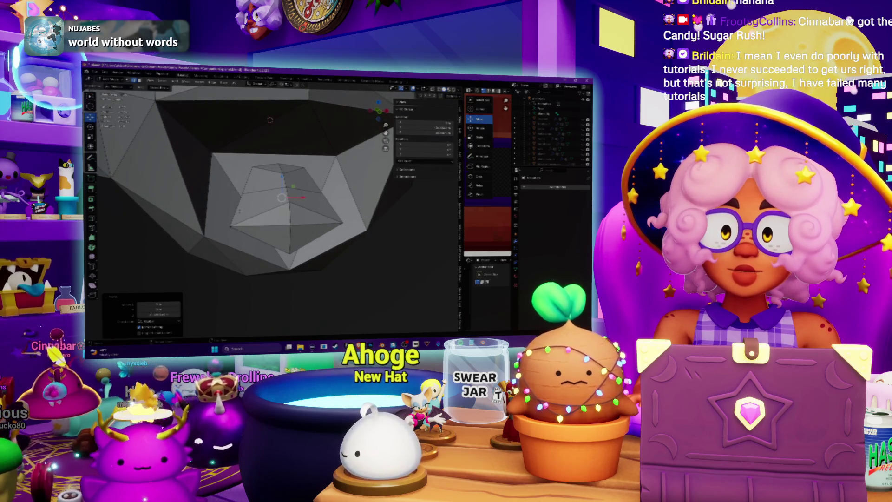
- Select another mouth vertex and raise it along the Z axis
left_click(237, 209)
middle_click_drag(286, 189, 288, 178)
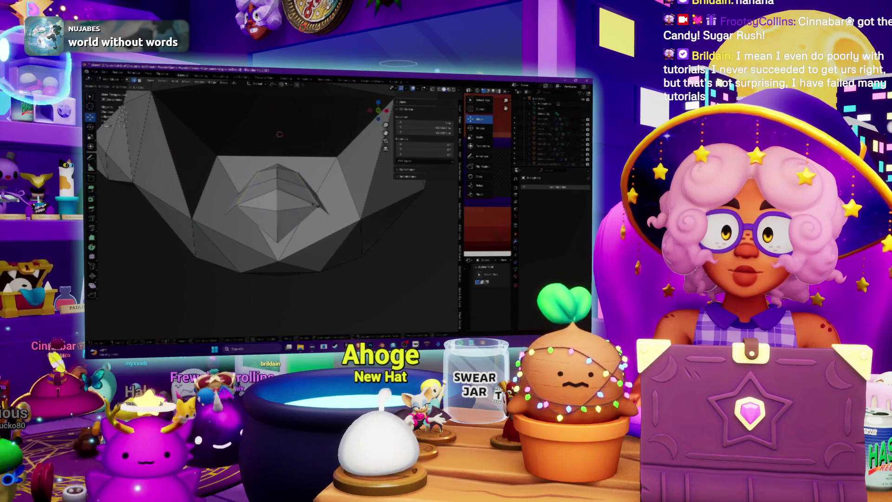
mouse_move(315, 205)
middle_mouse_down()
mouse_move(325, 219)
mouse_move(322, 195)
mouse_move(307, 209)
mouse_move(233, 225)
middle_mouse_up()
key("g")
key("z")
key("Return")
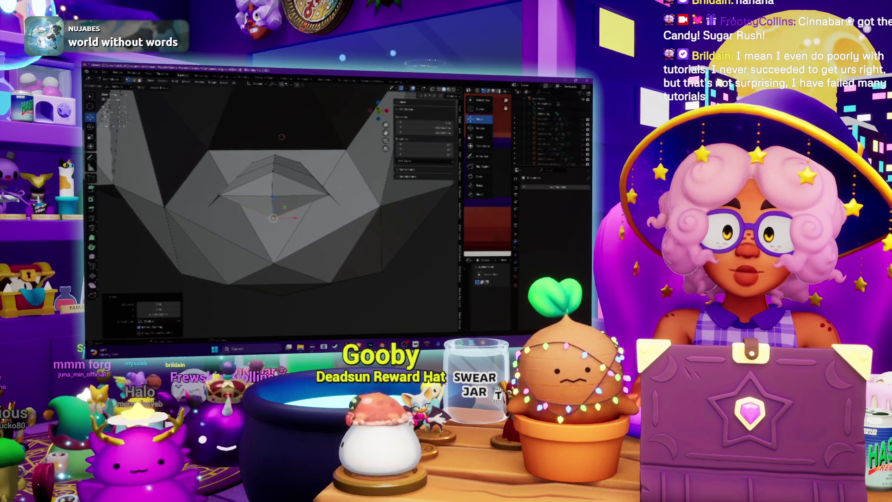
- Drag the selected mouth vertex down and to the right, then inspect it close up
key("g")
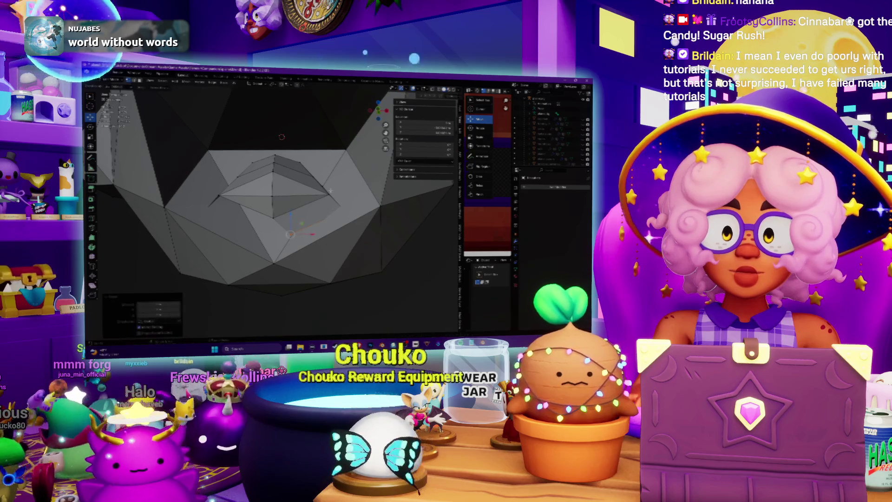
middle_click_drag(260, 218, 248, 224)
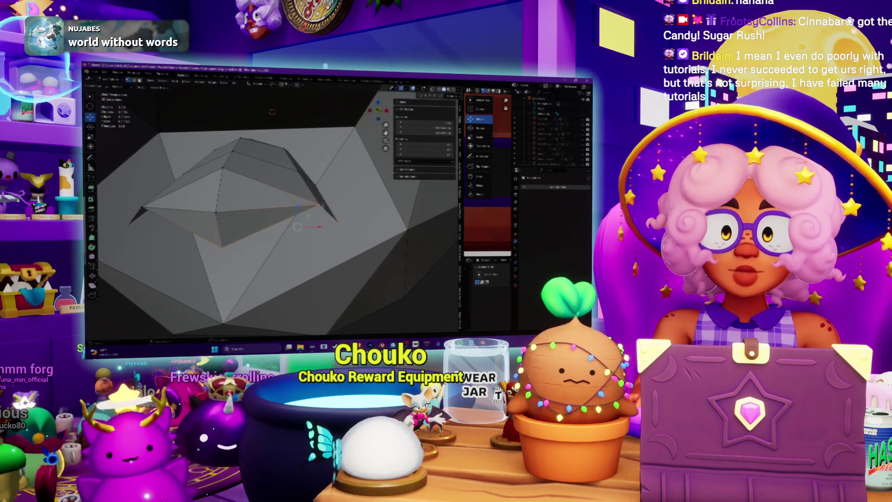
mouse_move(323, 204)
middle_mouse_down()
mouse_move(291, 235)
mouse_move(271, 97)
middle_mouse_up()
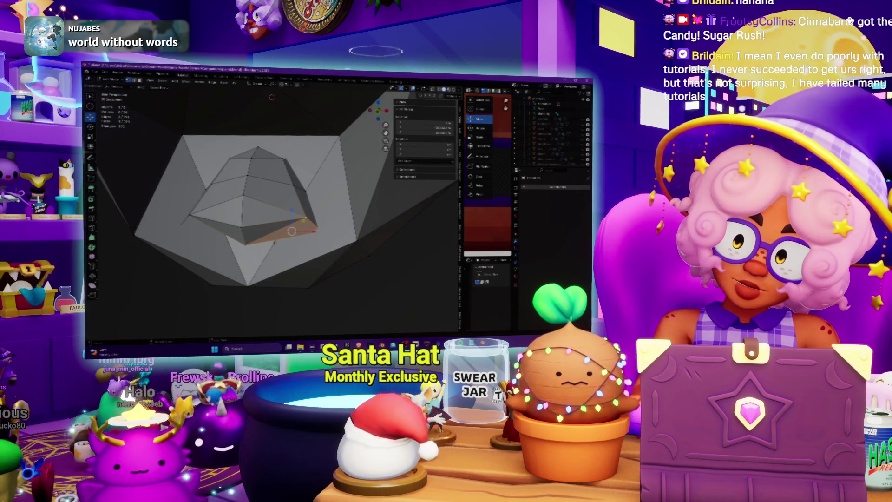
mouse_move(274, 242)
middle_mouse_down()
mouse_move(267, 274)
mouse_move(271, 235)
mouse_move(250, 204)
mouse_move(266, 244)
middle_mouse_up()
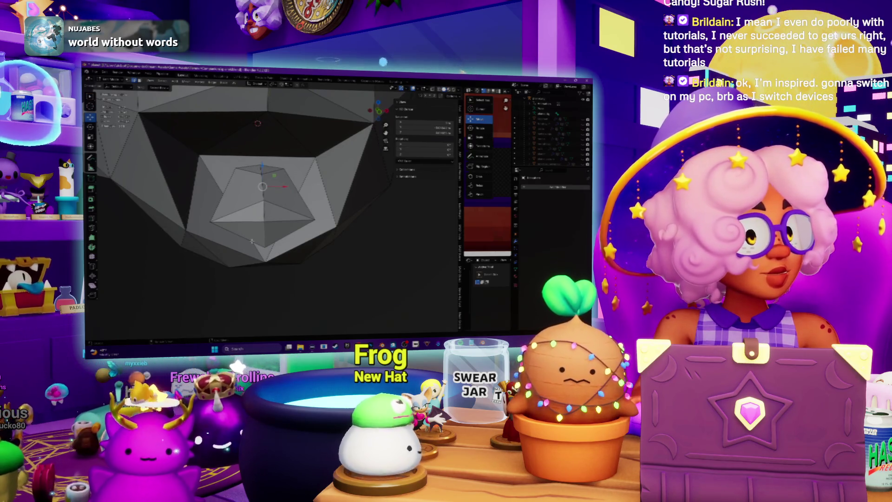
middle_click_drag(251, 241, 187, 197)
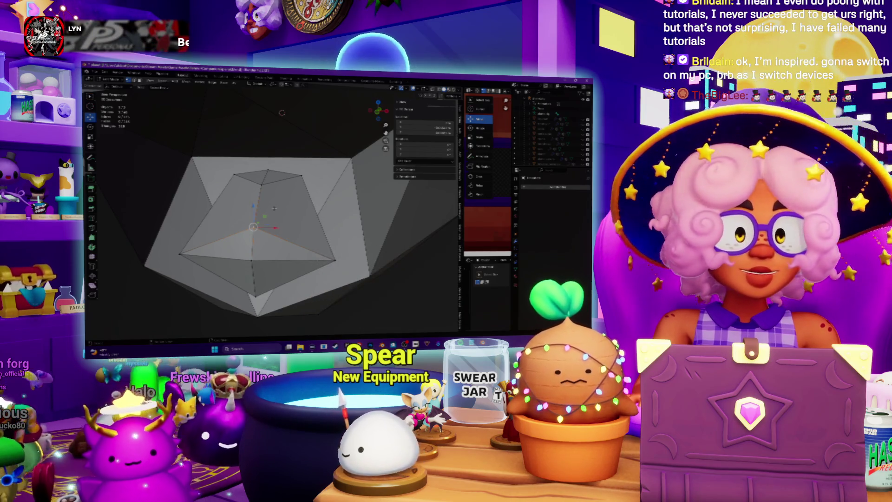
middle_click_drag(188, 197, 182, 192)
middle_click_drag(267, 232, 296, 236)
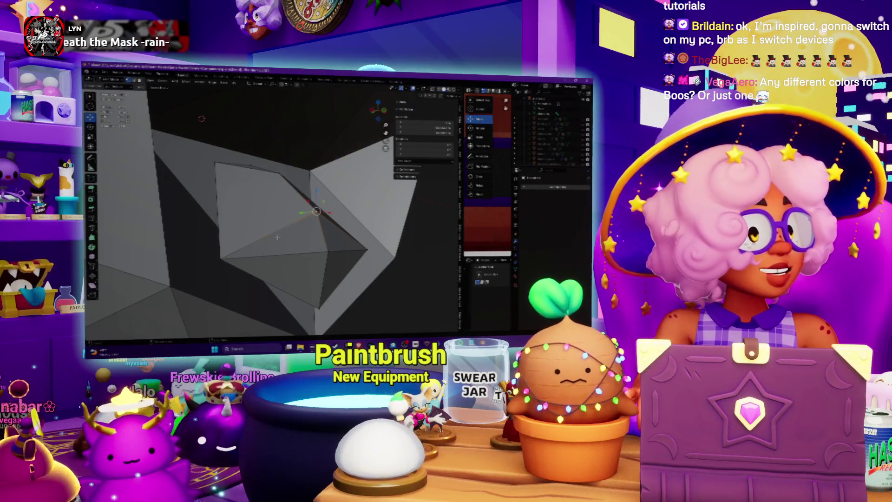
middle_click_drag(277, 237, 282, 230)
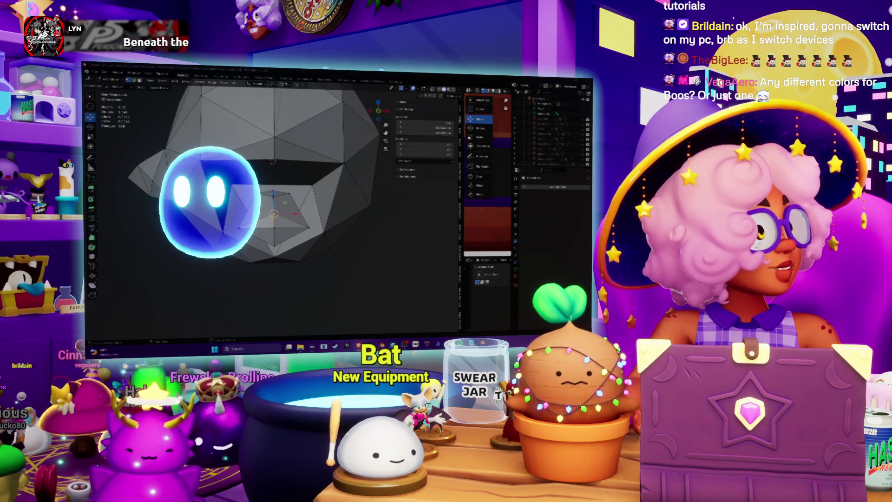
- View Boo image results, open the Boos chart, and start a new search for 'bomb'
key("alt+Tab")
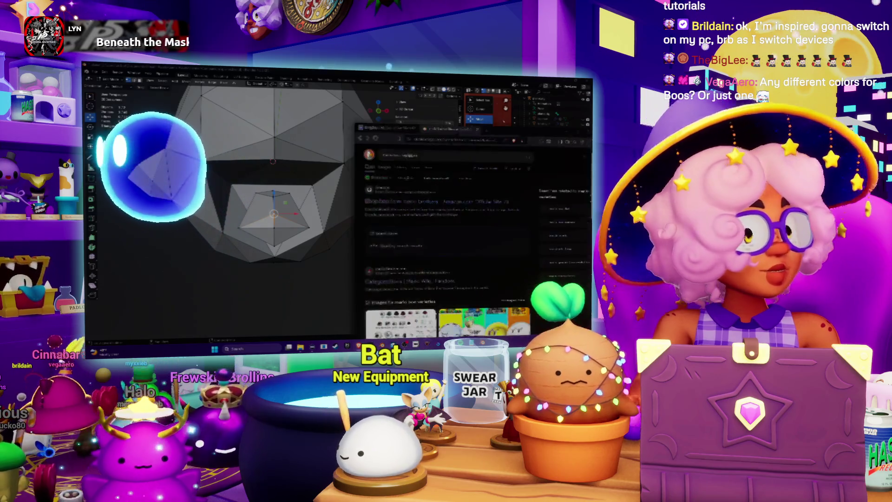
left_click(153, 110)
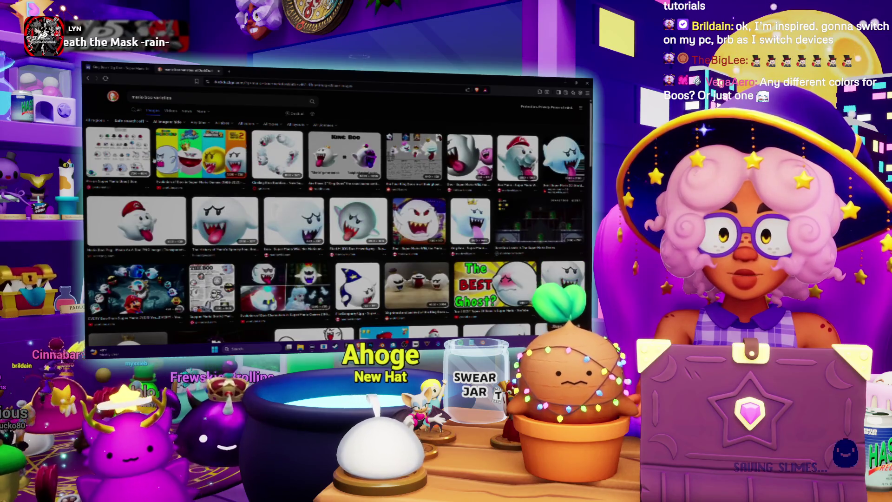
left_click(118, 153)
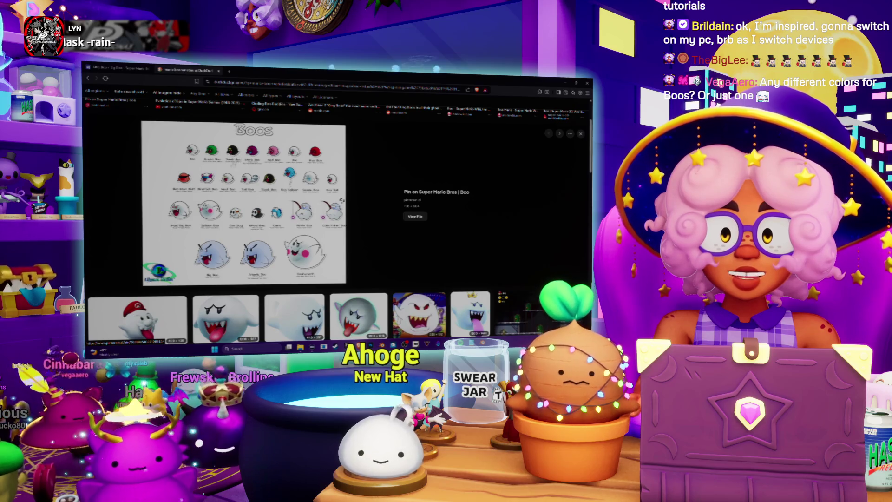
scroll(337, 209, "up", 2)
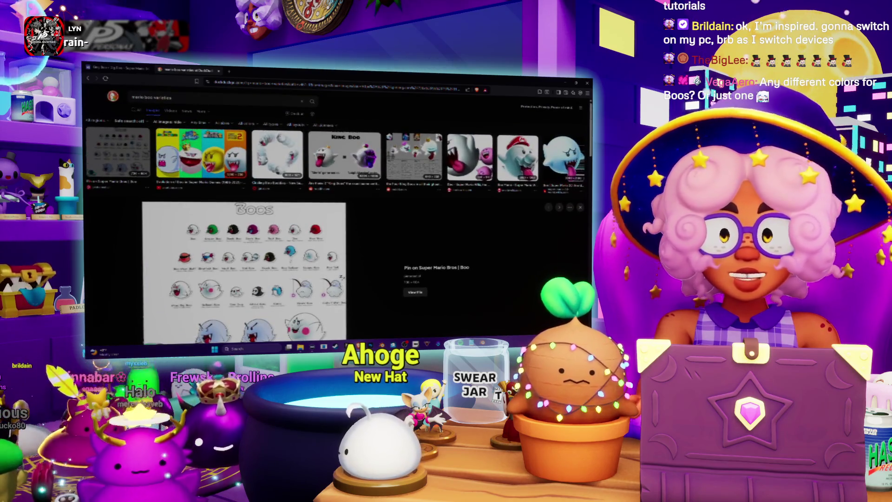
triple_click(187, 100)
type("bomb")
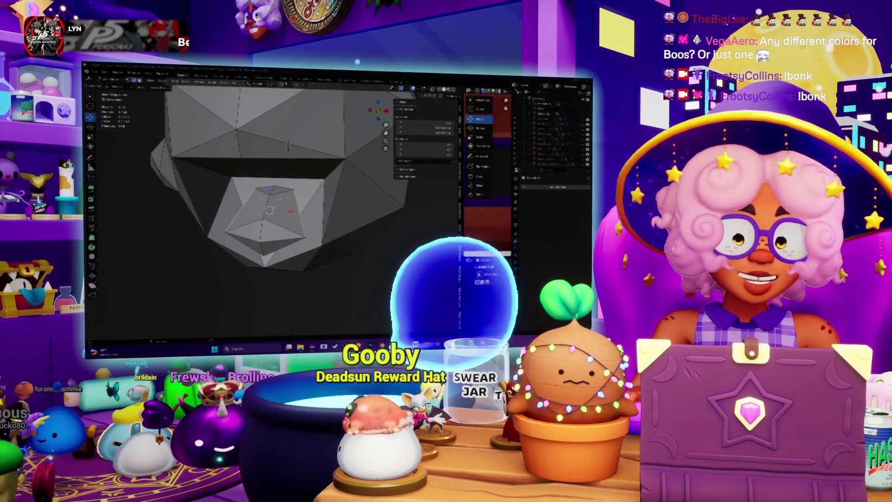
- Switch to Spotify and pause the playing music
key("alt+Tab")
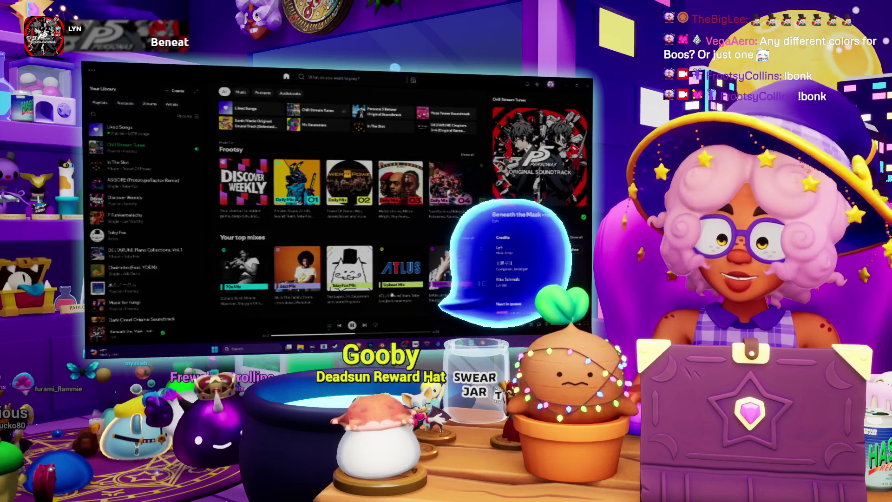
key("space")
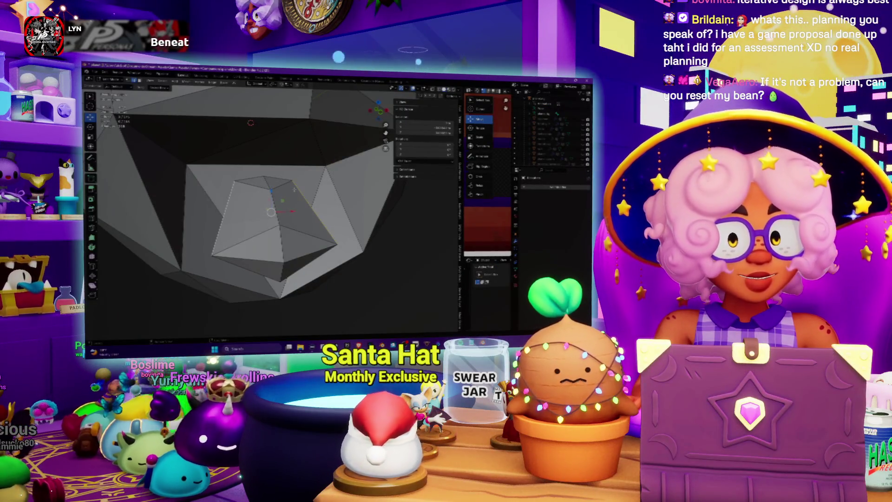
middle_click_drag(294, 189, 277, 196)
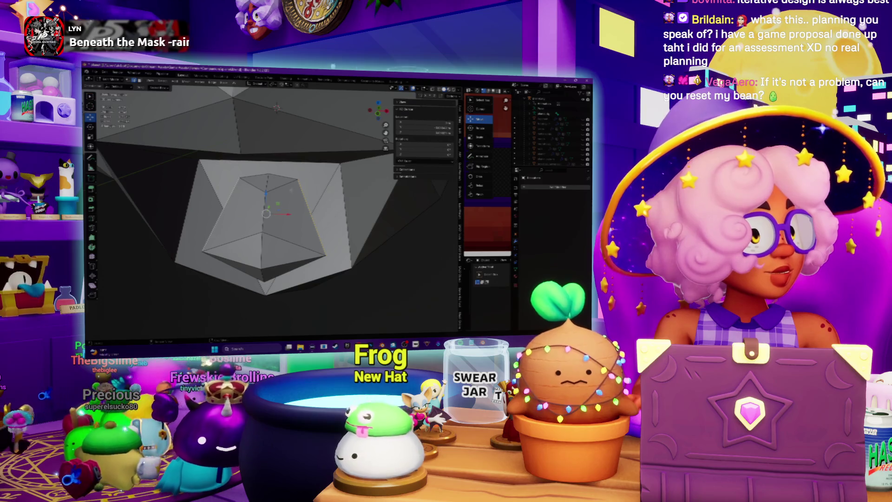
middle_click_drag(277, 195, 300, 182)
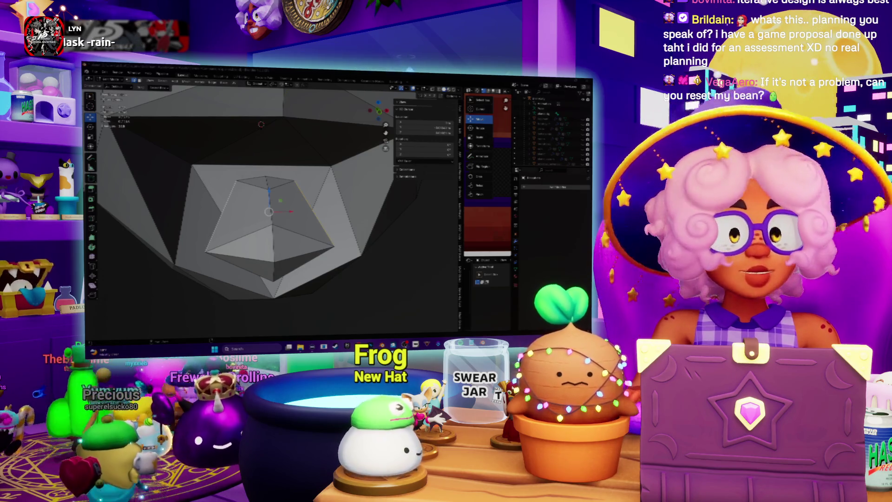
mouse_move(460, 345)
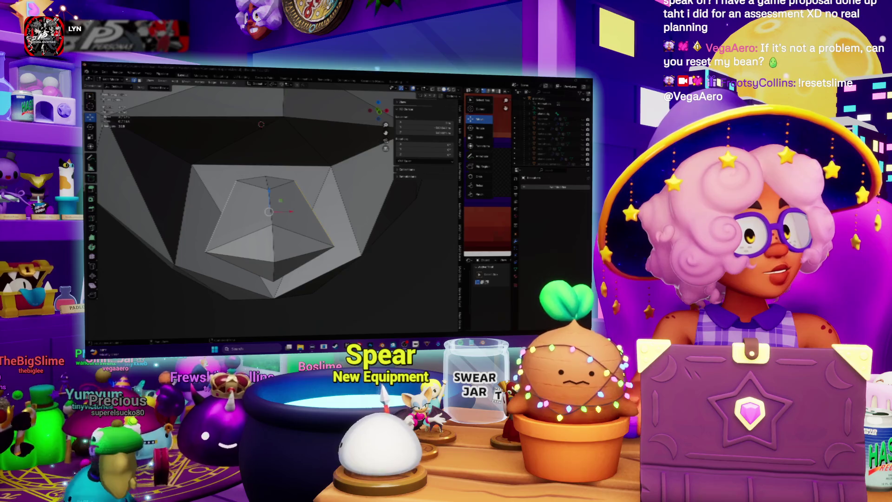
middle_click_drag(342, 182, 323, 191)
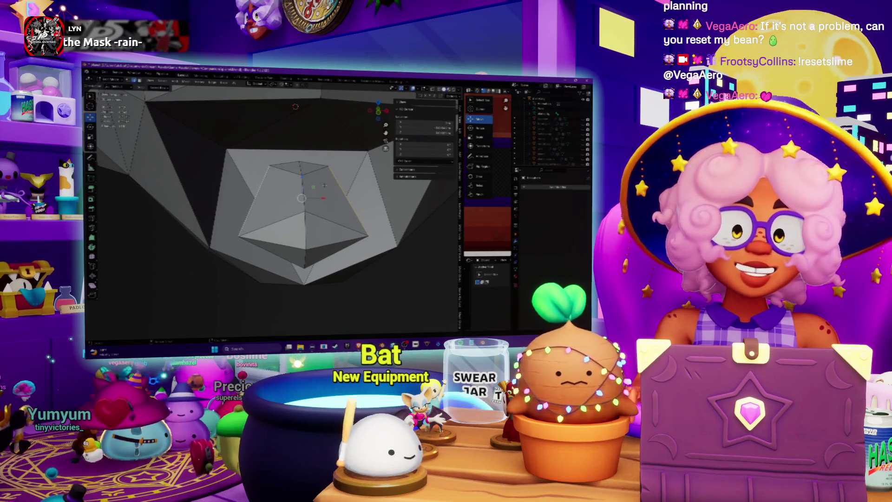
mouse_move(301, 200)
middle_mouse_down()
mouse_move(279, 182)
mouse_move(302, 198)
mouse_move(286, 202)
middle_mouse_up()
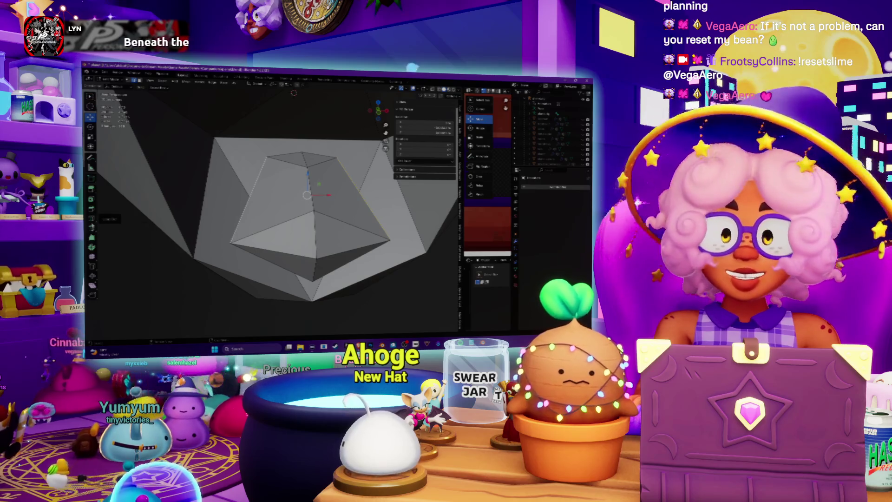
middle_click_drag(286, 202, 273, 197)
middle_click_drag(329, 92, 342, 102)
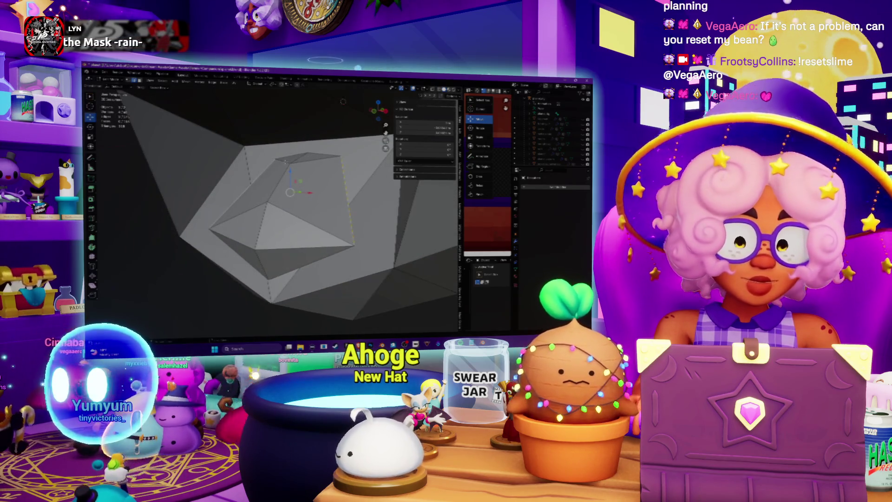
- Rotate the inner mouth faces, then tilt them slightly more from the front view
key("ctrl+v")
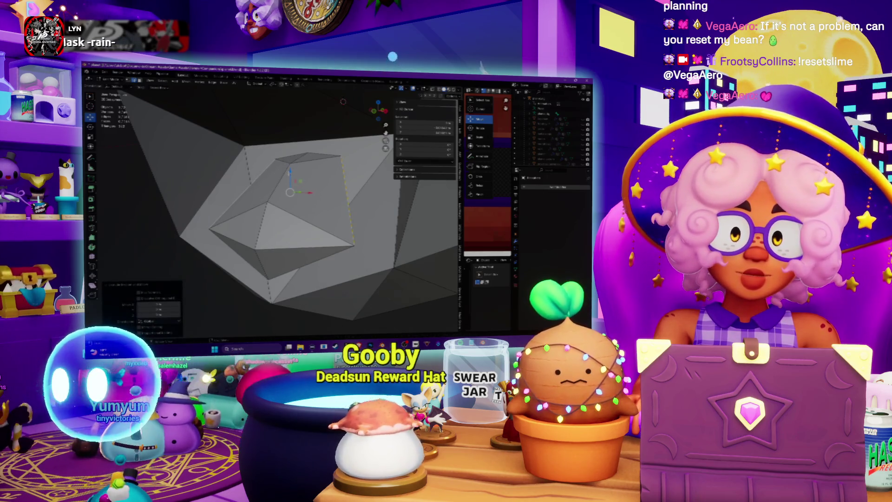
middle_click_drag(343, 101, 349, 104)
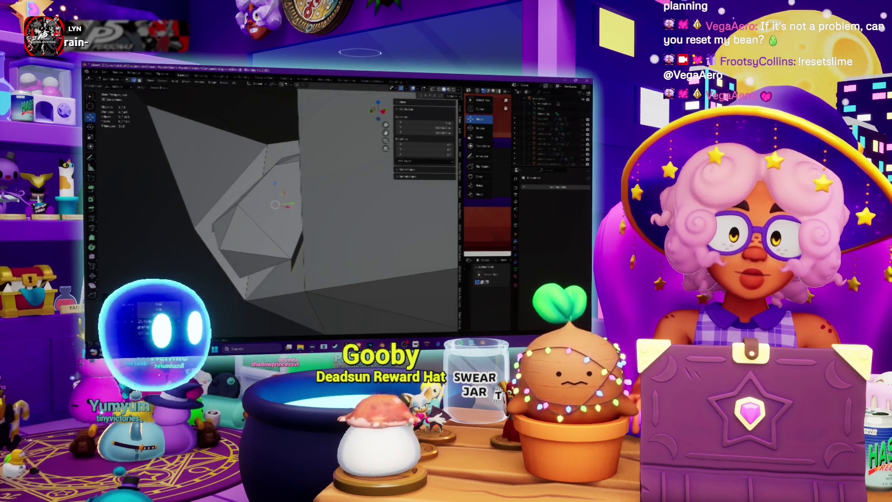
scroll(276, 209, "down", 4)
mouse_move(278, 209)
middle_mouse_down()
mouse_move(325, 189)
mouse_move(261, 207)
middle_mouse_up()
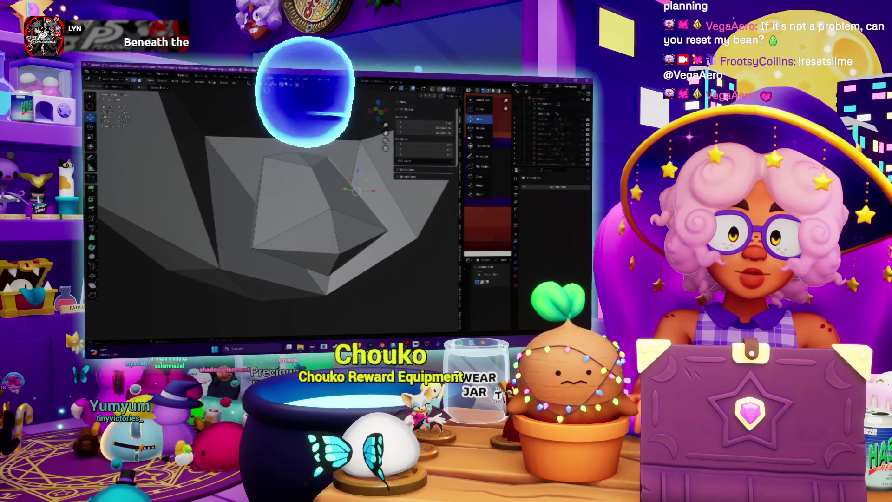
left_click_drag(260, 206, 351, 205)
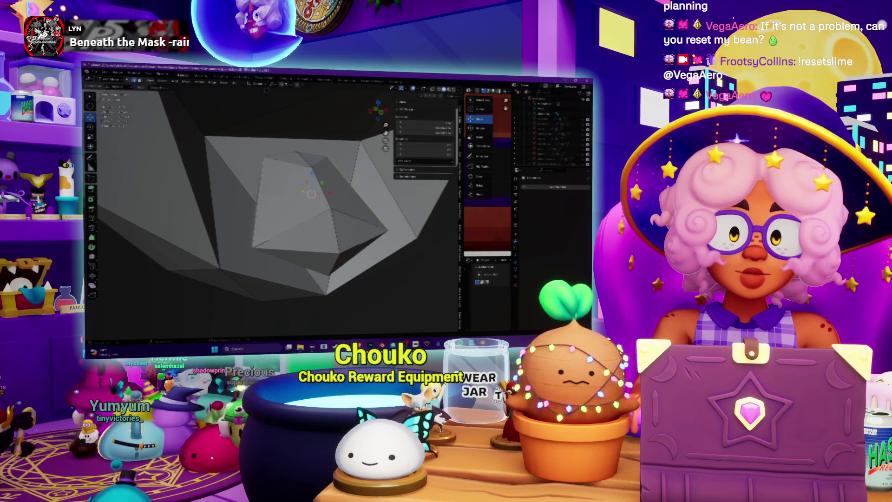
left_click(358, 204)
key("KP_1")
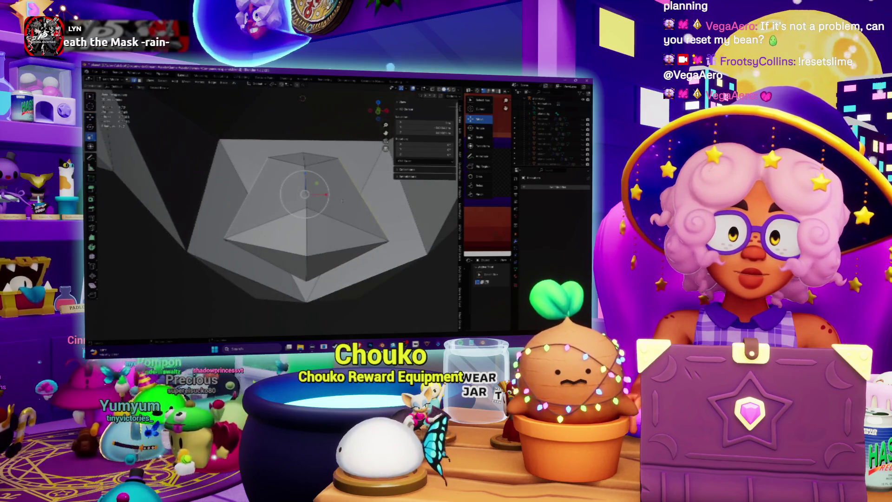
key("r")
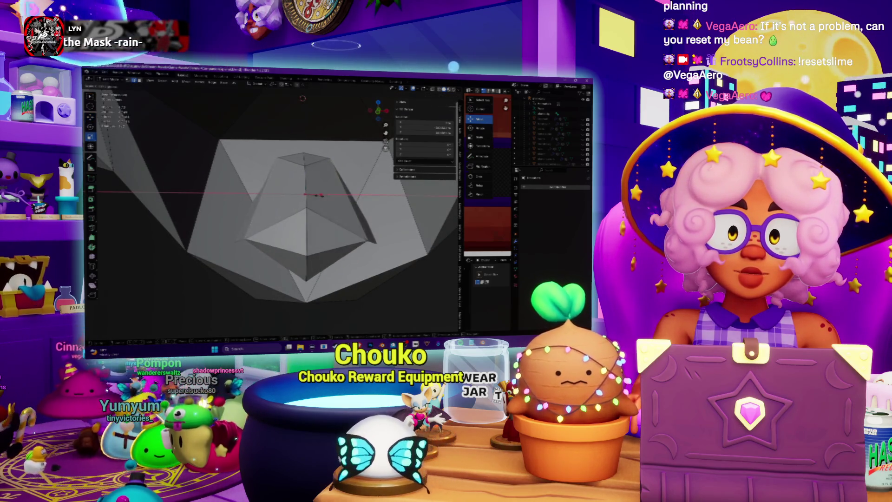
left_click(323, 196)
middle_click_drag(323, 195, 350, 207)
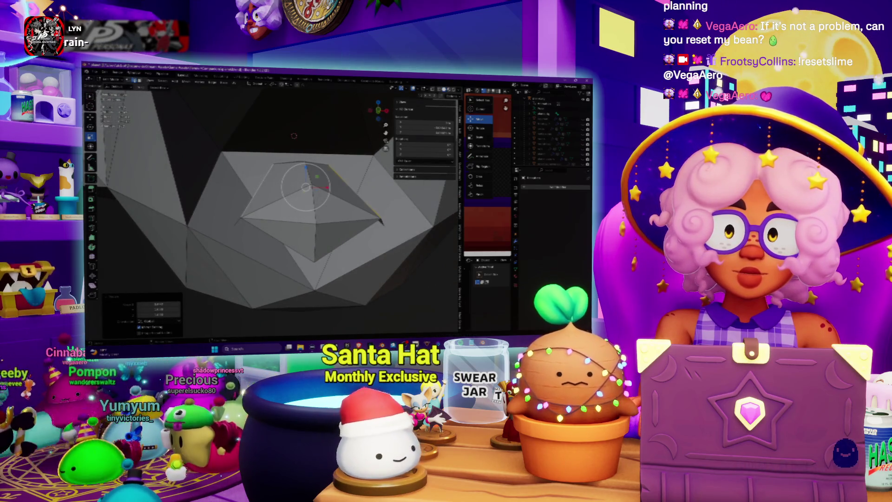
- Select the faces on the left side around the mouth and delete them
left_click(307, 200)
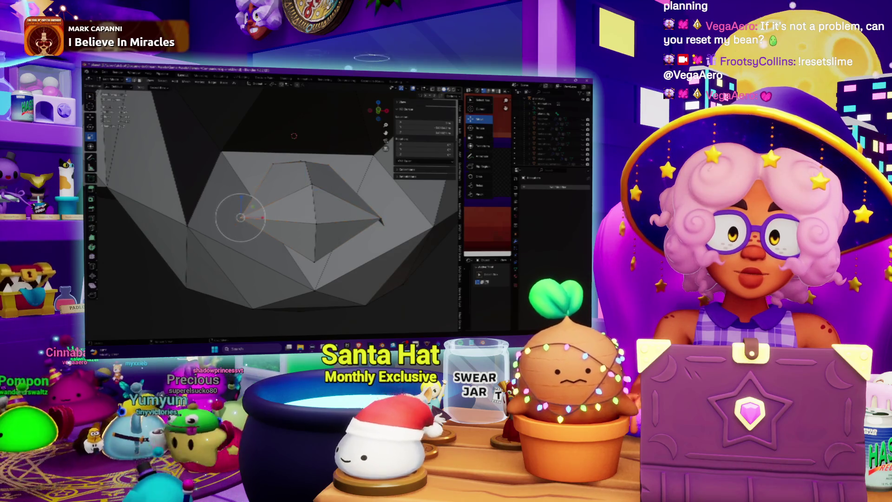
key("alt+a")
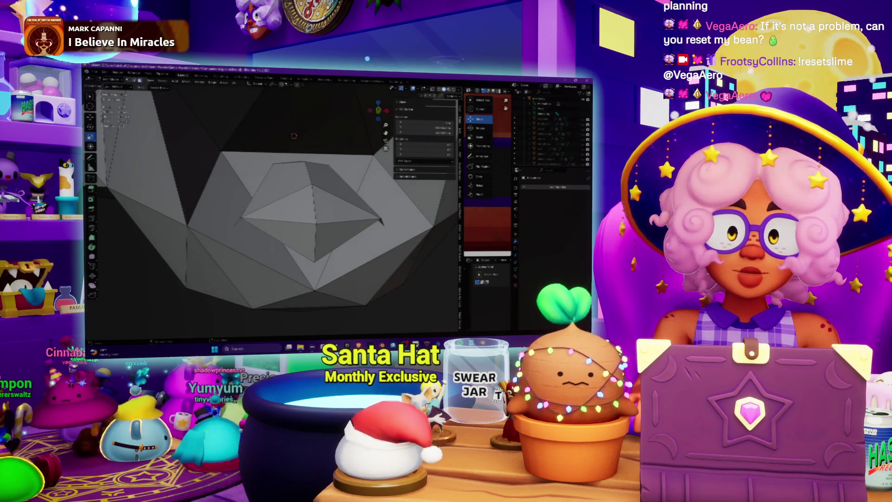
left_click(218, 214, "alt")
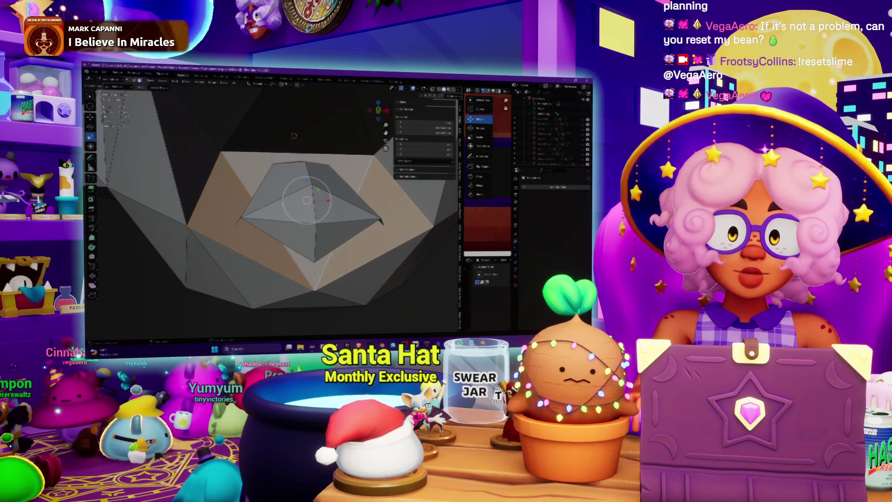
left_click(270, 260, "shift")
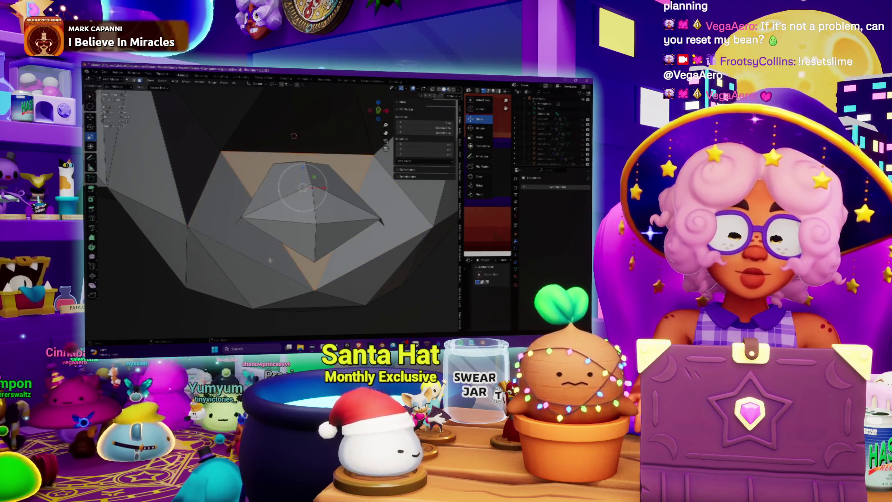
mouse_move(270, 260)
middle_mouse_down()
mouse_move(260, 251)
mouse_move(360, 253)
mouse_move(287, 124)
mouse_move(328, 255)
middle_mouse_up()
left_click(260, 251, "shift")
key("Delete")
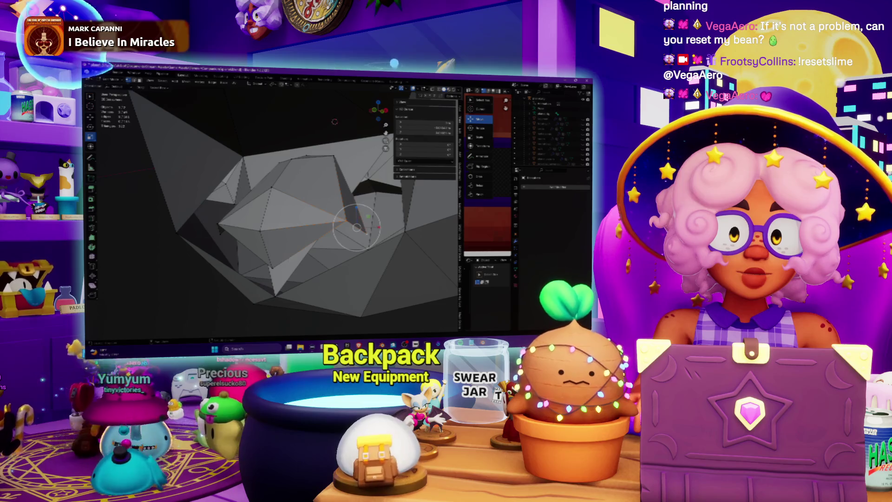
- Inspect the new hole and confirm the central faces' final orientation
middle_click_drag(279, 209, 290, 181)
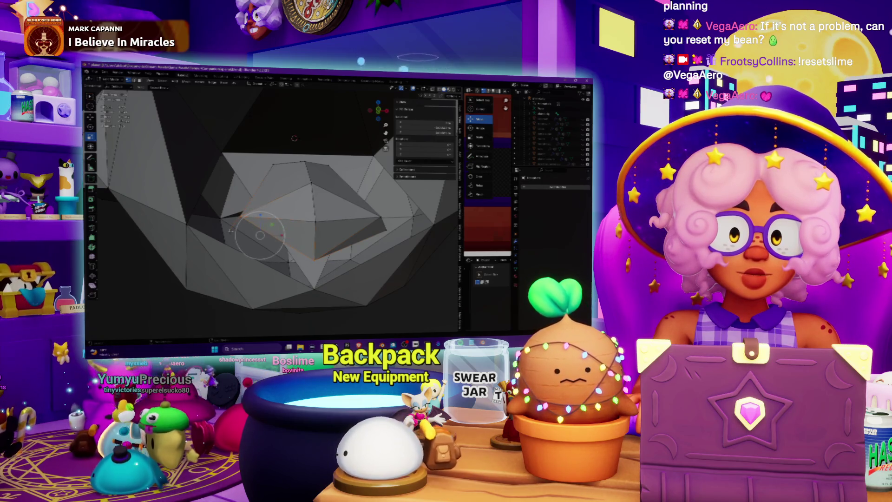
middle_click_drag(291, 181, 301, 274)
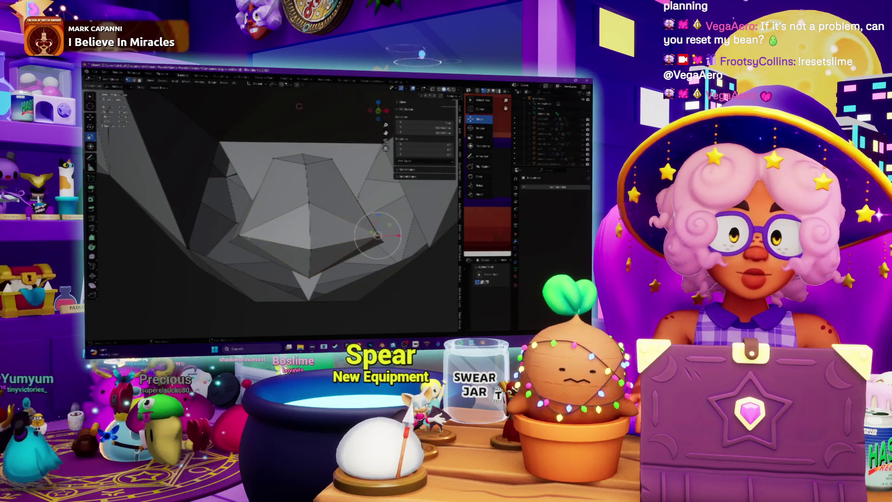
left_click(329, 237)
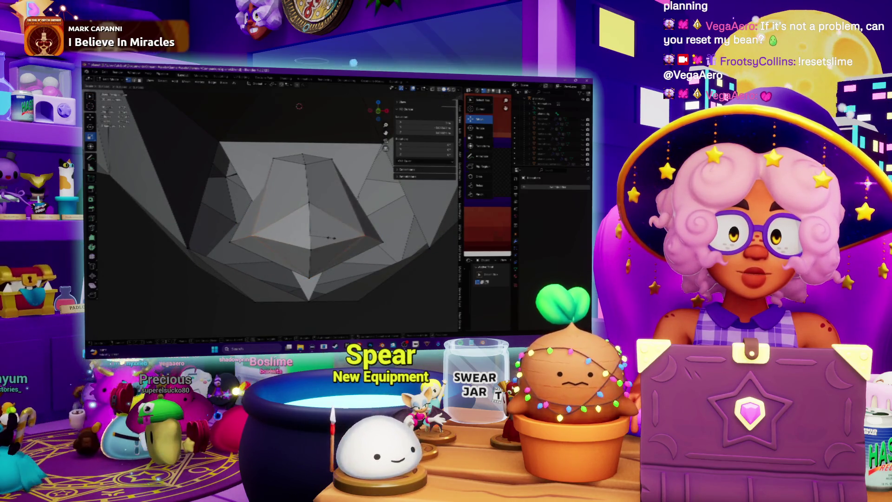
mouse_move(329, 237)
middle_mouse_down()
mouse_move(305, 229)
mouse_move(313, 232)
mouse_move(330, 217)
middle_mouse_up()
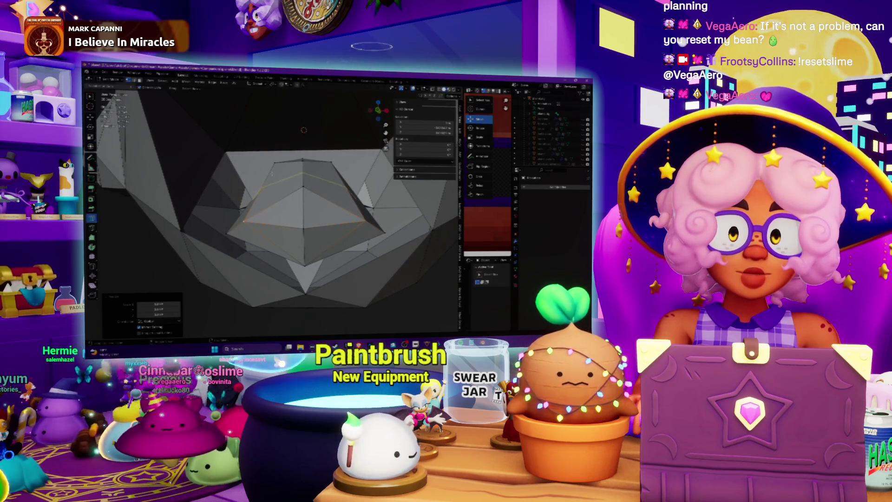
- Select the face on the upper-left of the mouth cavity and orbit to view it
middle_click_drag(328, 189, 331, 185)
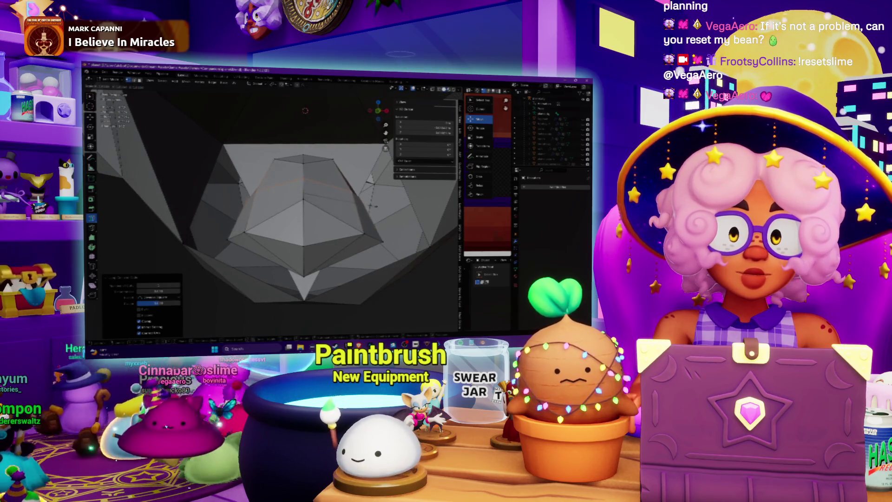
middle_click_drag(377, 203, 321, 216)
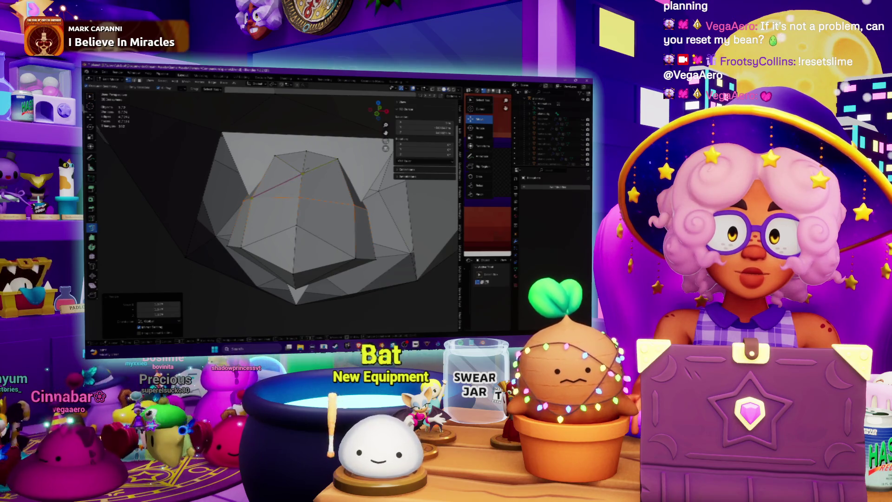
left_click(304, 172, "shift")
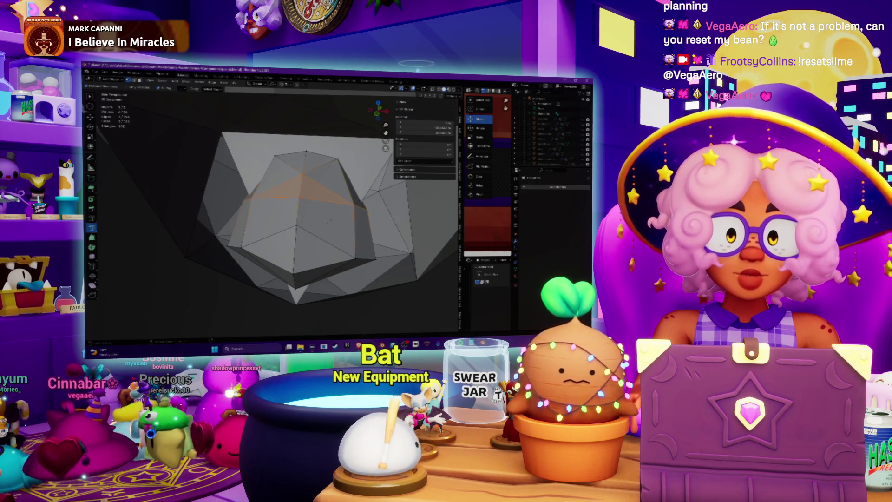
middle_click_drag(329, 221, 331, 209)
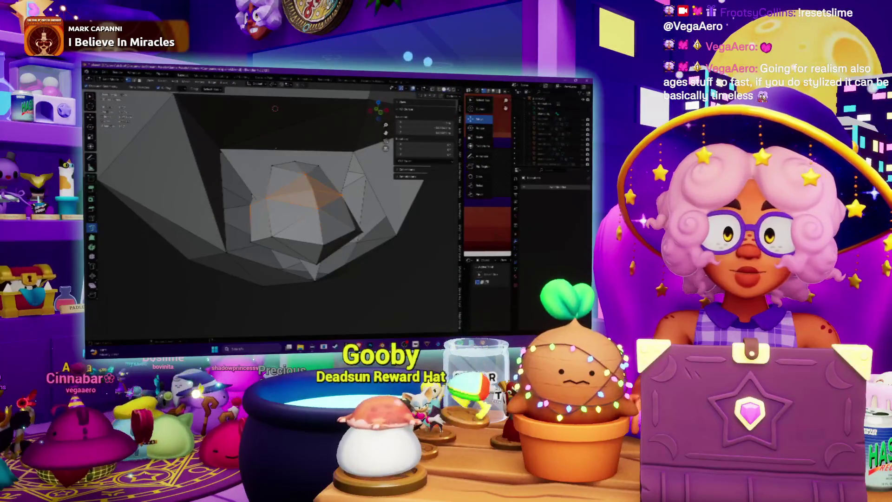
mouse_move(275, 149)
middle_mouse_down()
mouse_move(304, 135)
mouse_move(312, 114)
mouse_move(314, 180)
mouse_move(305, 183)
mouse_move(355, 190)
mouse_move(317, 177)
mouse_move(334, 185)
middle_mouse_up()
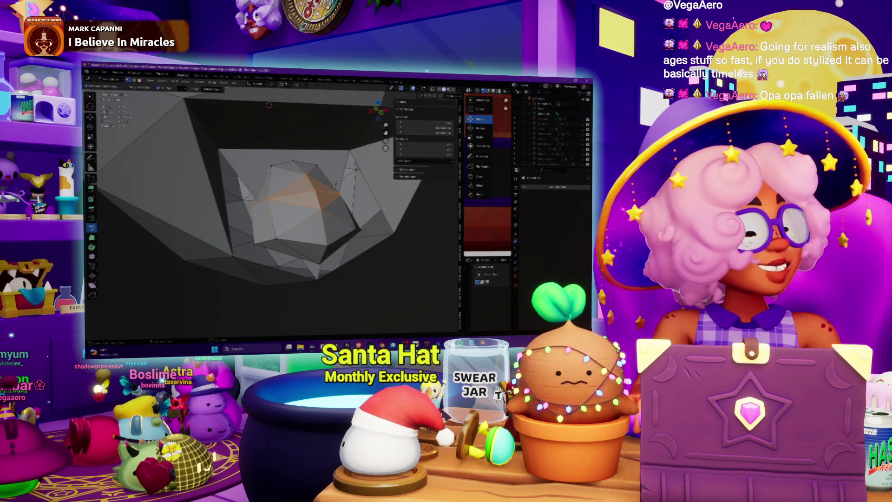
mouse_move(334, 186)
middle_mouse_down()
mouse_move(279, 226)
mouse_move(331, 225)
middle_mouse_up()
scroll(314, 201, "up", 1)
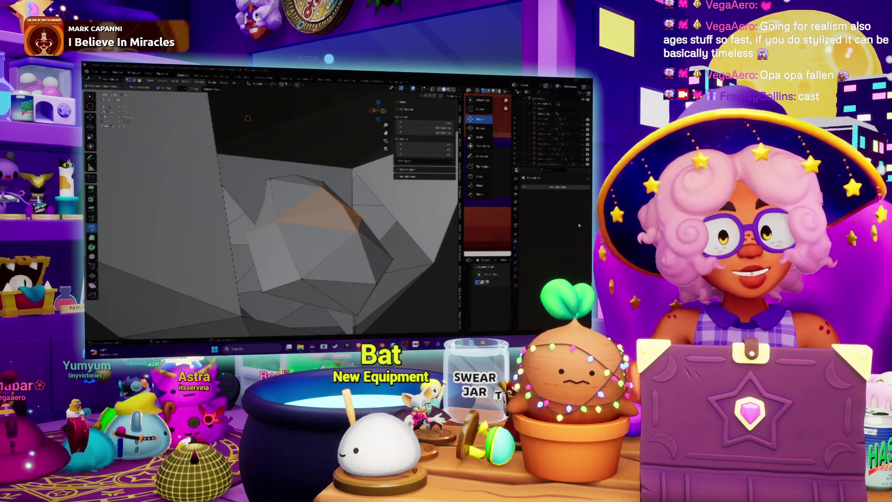
mouse_move(279, 218)
middle_mouse_down()
mouse_move(307, 220)
mouse_move(305, 228)
middle_mouse_up()
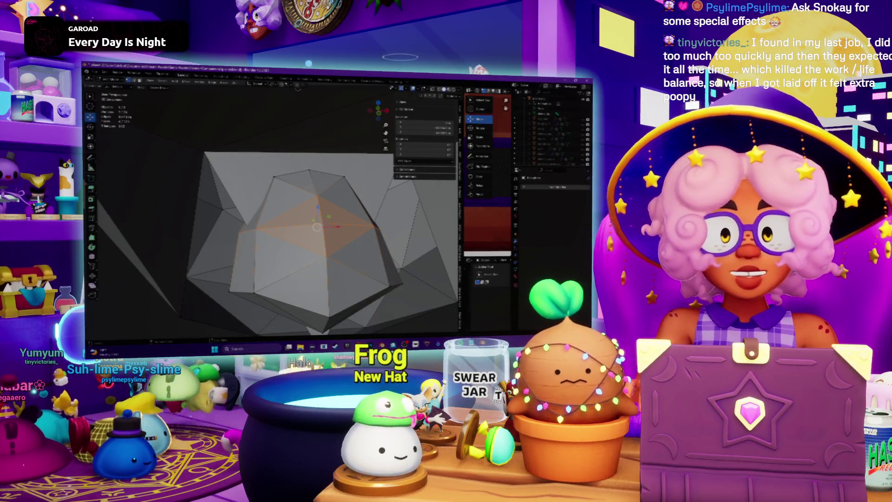
middle_click_drag(297, 210, 151, 179)
mouse_move(336, 225)
middle_mouse_down()
mouse_move(293, 241)
mouse_move(299, 230)
middle_mouse_up()
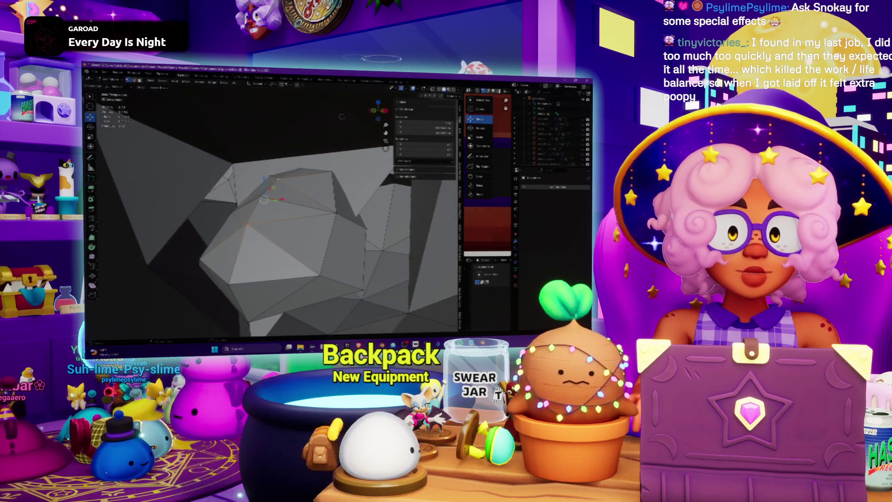
middle_click_drag(342, 117, 316, 108)
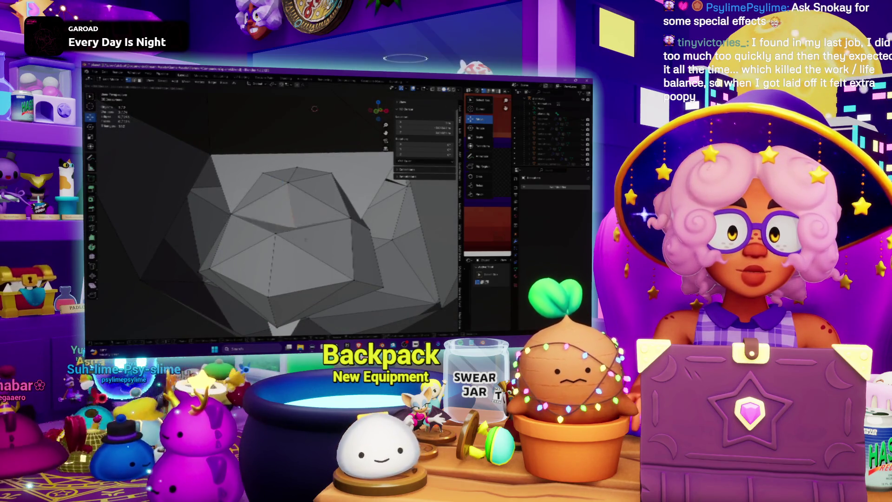
mouse_move(281, 172)
middle_mouse_down()
mouse_move(281, 195)
mouse_move(292, 198)
middle_mouse_up()
scroll(288, 197, "down", 5)
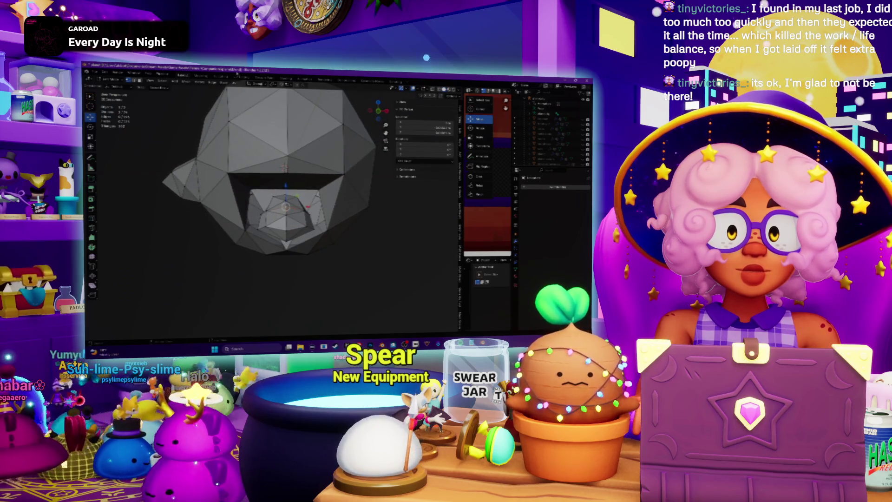
scroll(285, 205, "up", 5)
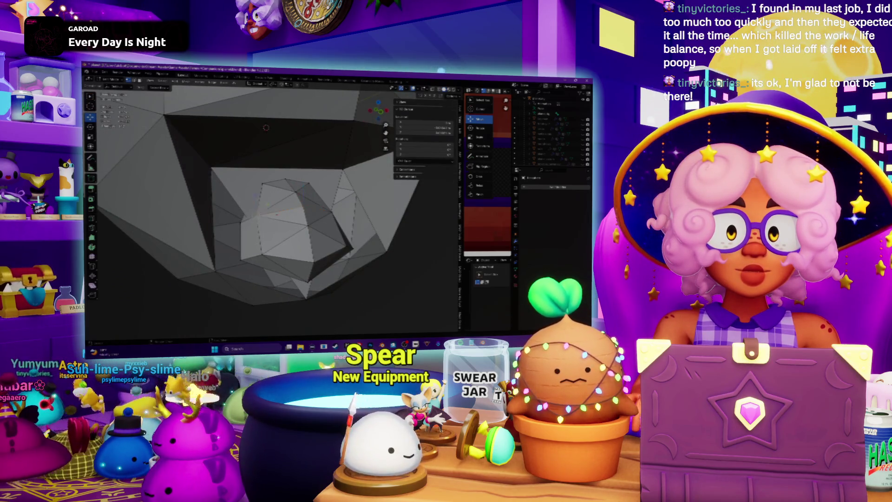
middle_click_drag(290, 197, 320, 232)
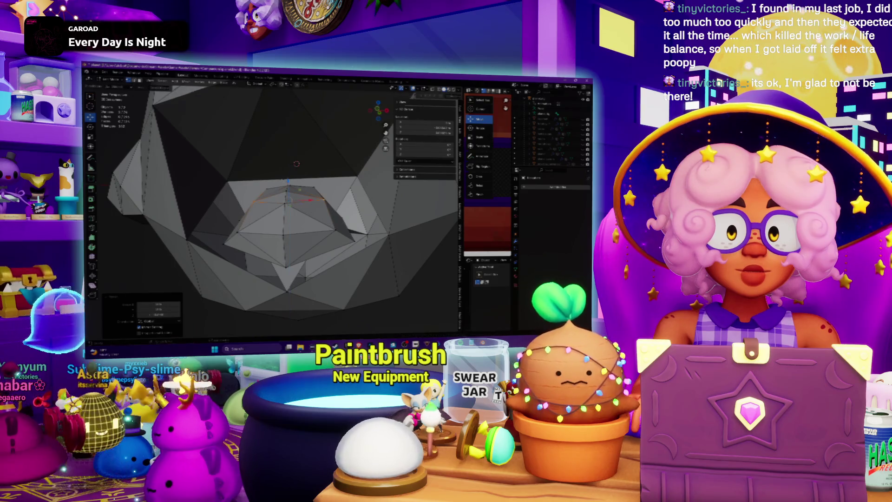
middle_click_drag(325, 192, 443, 223)
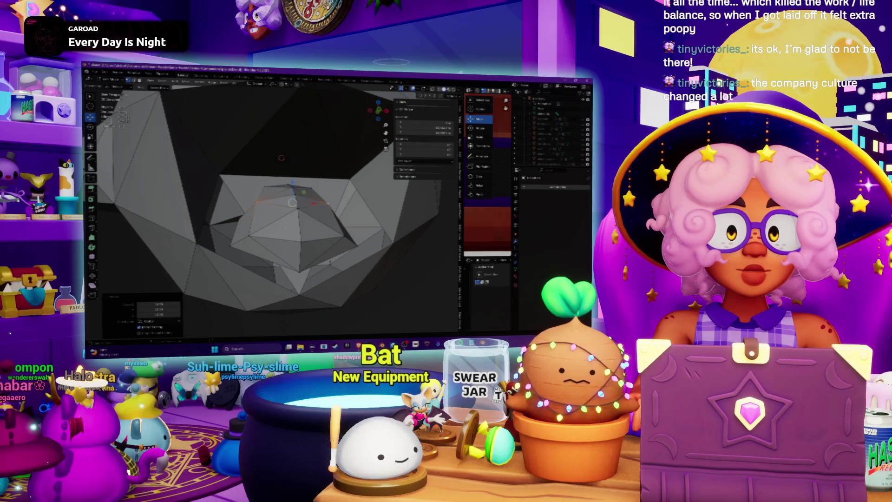
left_click(195, 82)
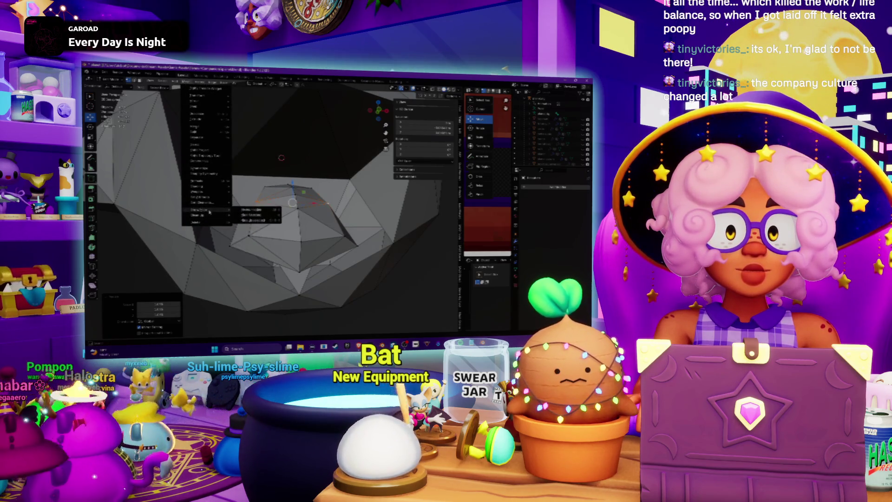
left_click(249, 212)
mouse_move(260, 209)
middle_mouse_down()
mouse_move(316, 195)
mouse_move(300, 209)
mouse_move(301, 244)
mouse_move(305, 210)
middle_mouse_up()
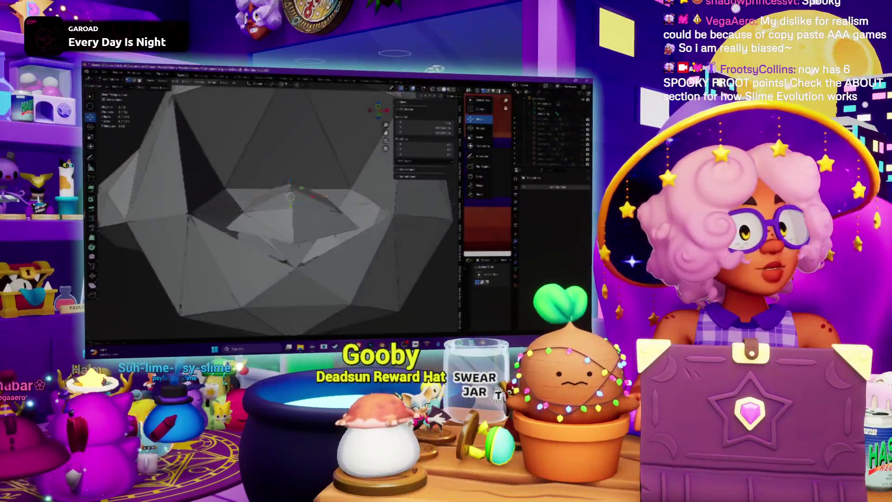
middle_click_drag(285, 261, 298, 243)
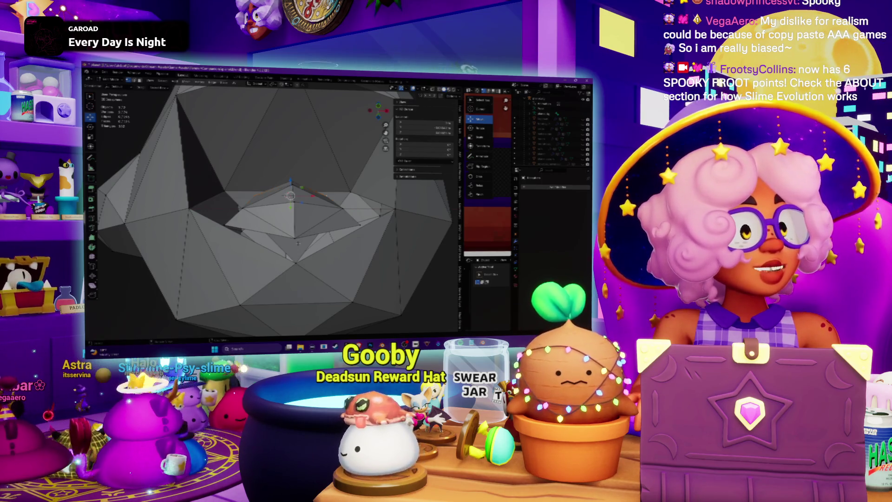
middle_click_drag(321, 254, 306, 152)
middle_click_drag(293, 248, 329, 233)
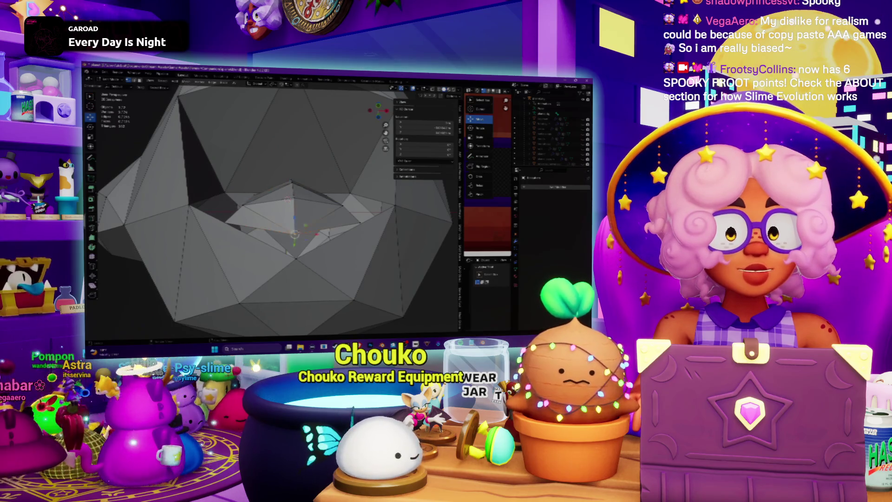
left_click(328, 235)
mouse_move(288, 199)
middle_mouse_down()
mouse_move(246, 174)
mouse_move(247, 147)
mouse_move(299, 163)
mouse_move(263, 152)
mouse_move(289, 171)
middle_mouse_up()
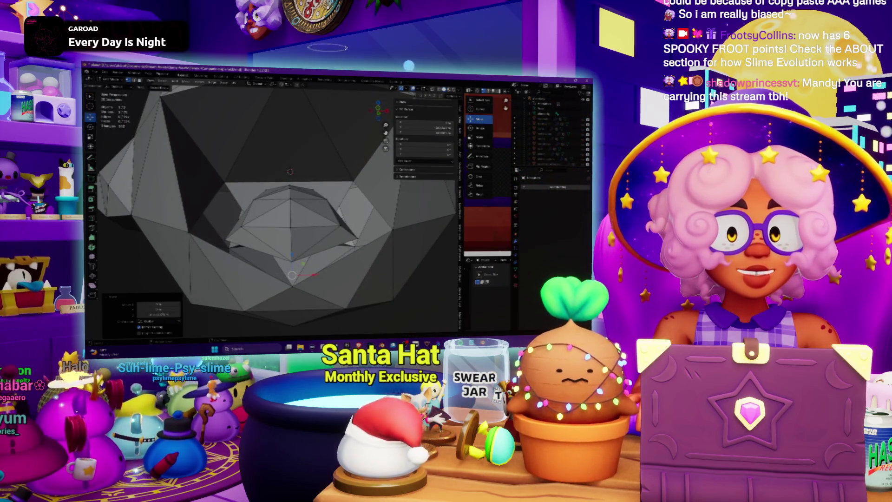
middle_click_drag(290, 171, 295, 168)
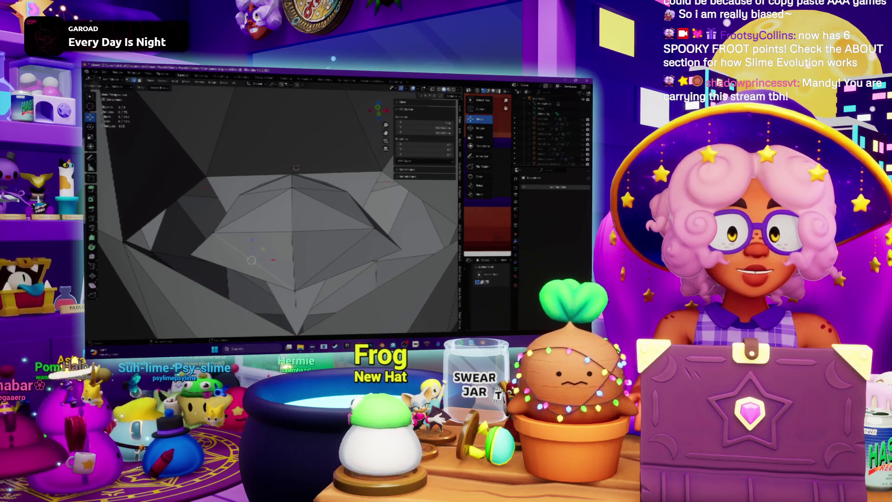
right_click(334, 257)
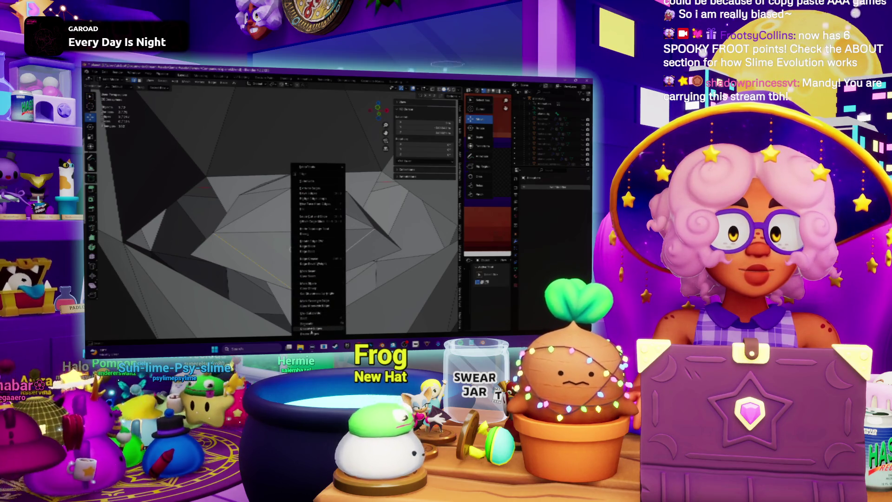
- Dissolve the extra mouth edges in two passes and delete the unwanted mouth element
left_click(311, 333)
middle_click_drag(311, 332, 310, 292)
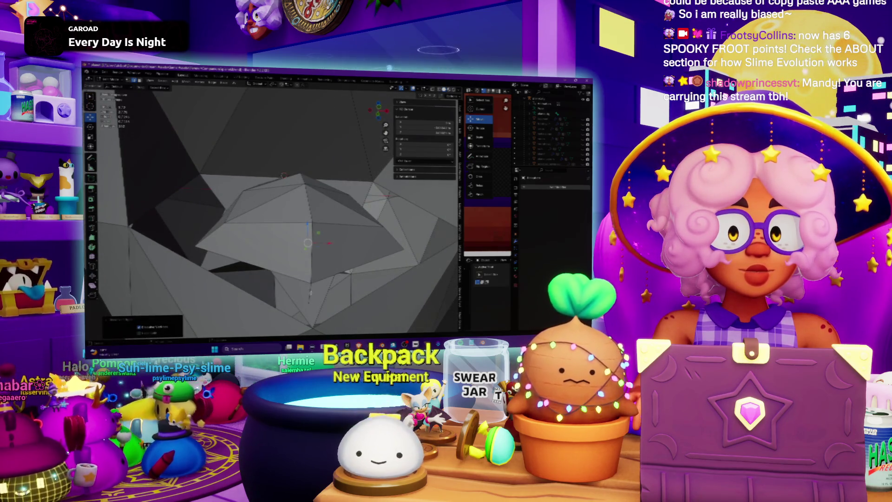
right_click(310, 292)
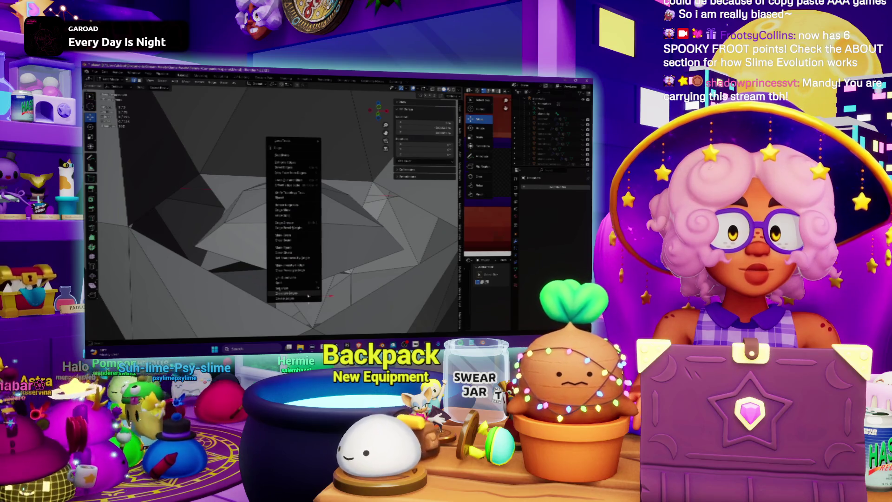
left_click(308, 295)
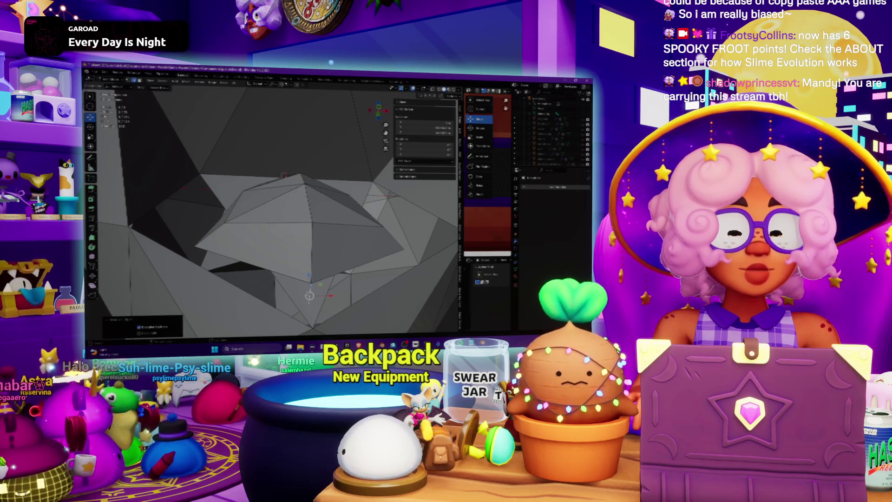
key("x")
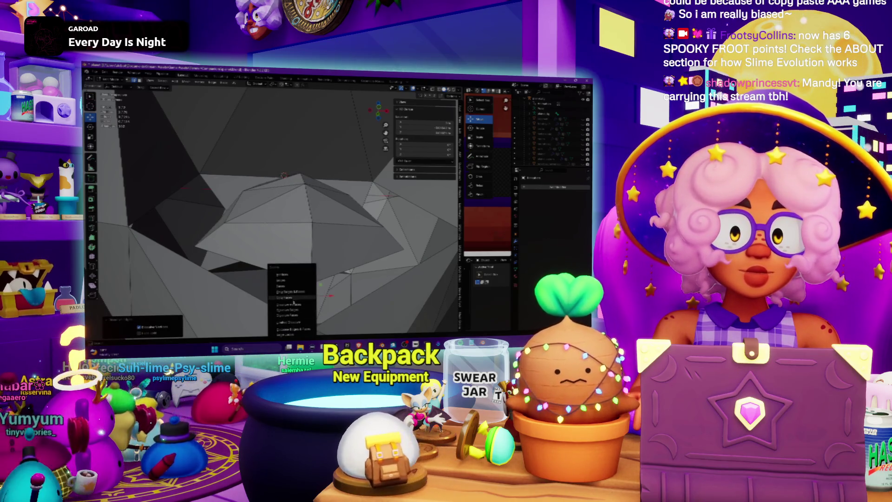
left_click(285, 280)
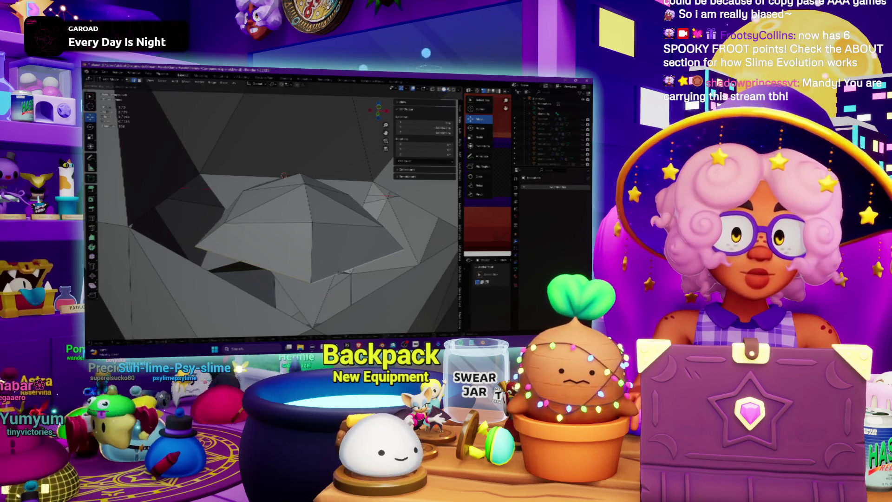
- Extrude the selected mouth geometry to form the cavity's inner block
key("e")
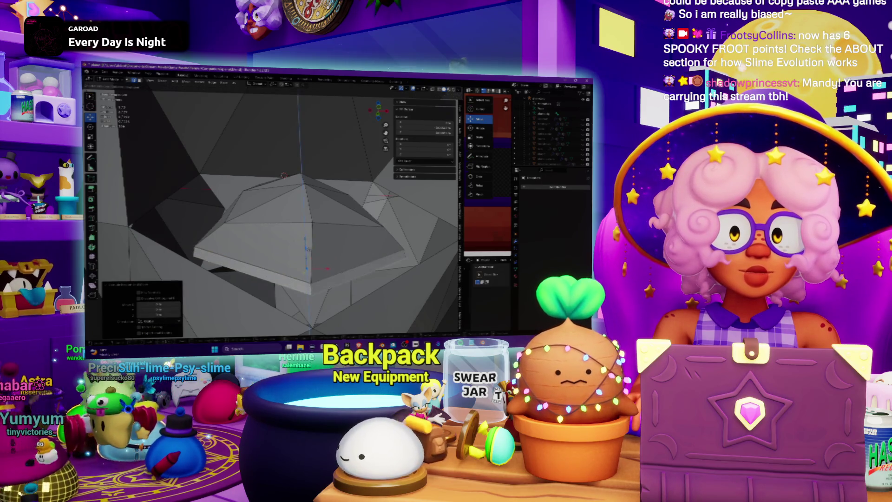
middle_click_drag(279, 209, 256, 214)
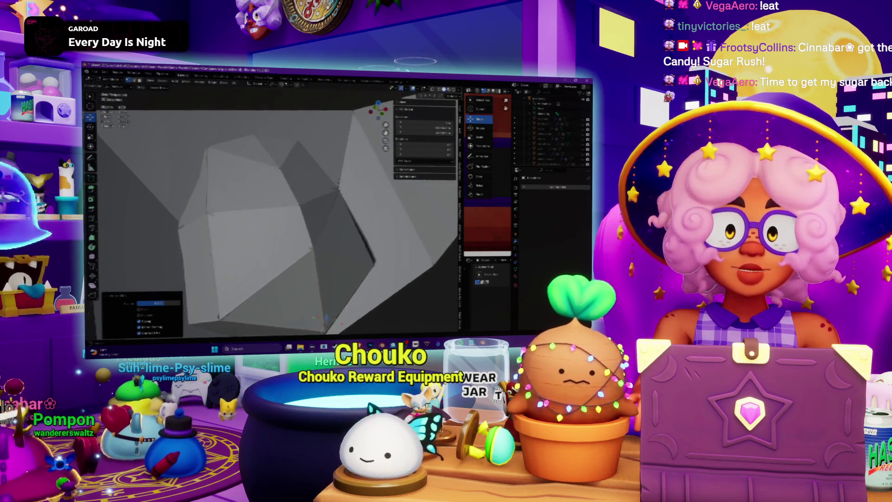
scroll(253, 215, "down", 6)
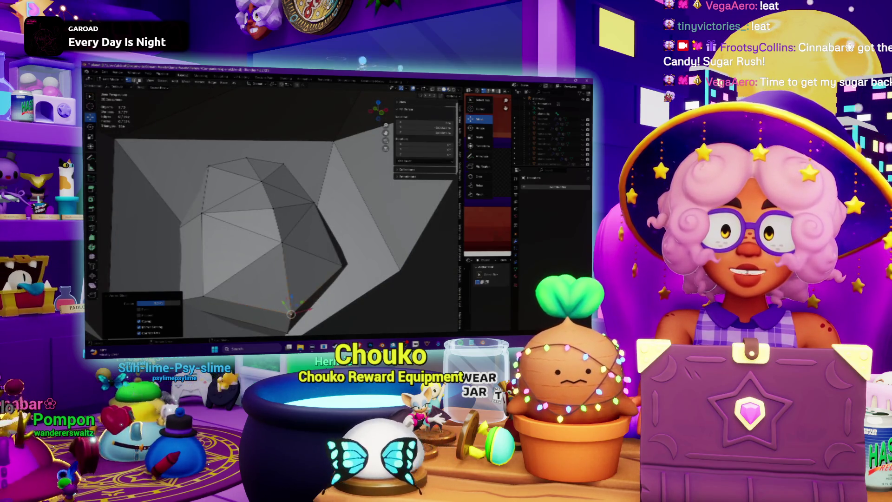
- Delete the large upper-left face and confirm a knife cut of new edges there
left_click(154, 162)
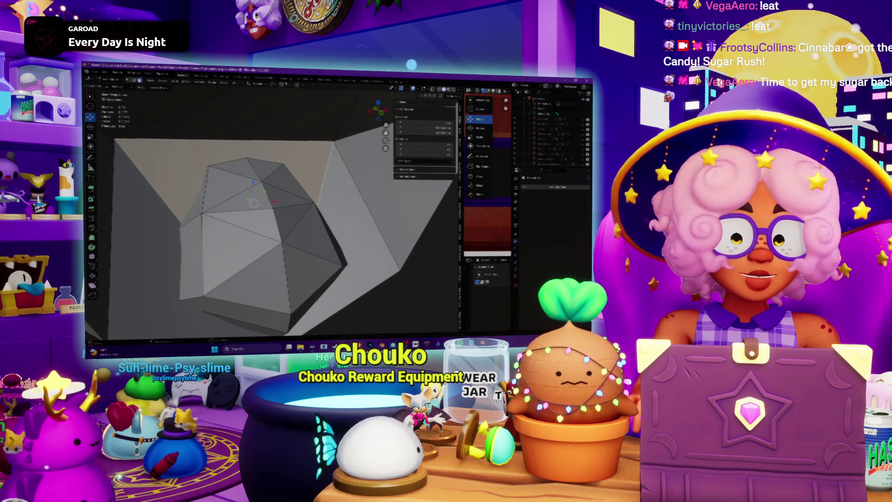
key("Delete")
mouse_move(279, 183)
middle_mouse_down()
mouse_move(283, 198)
mouse_move(241, 211)
middle_mouse_up()
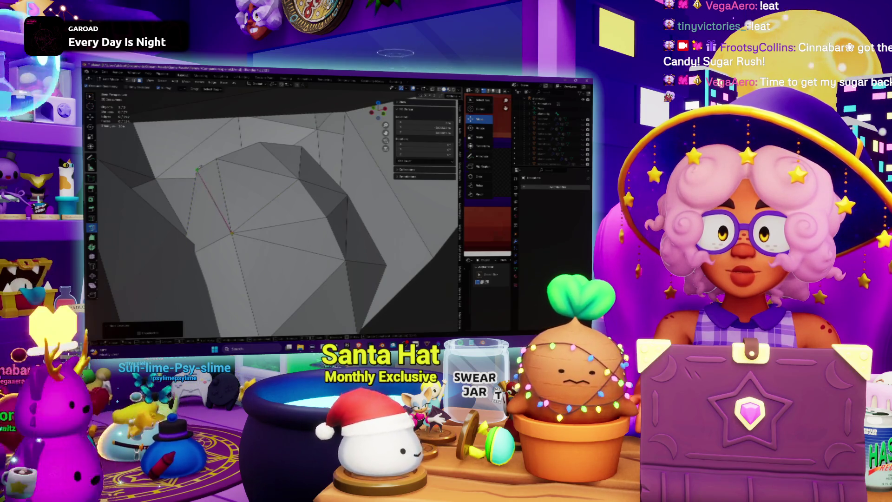
key("Return")
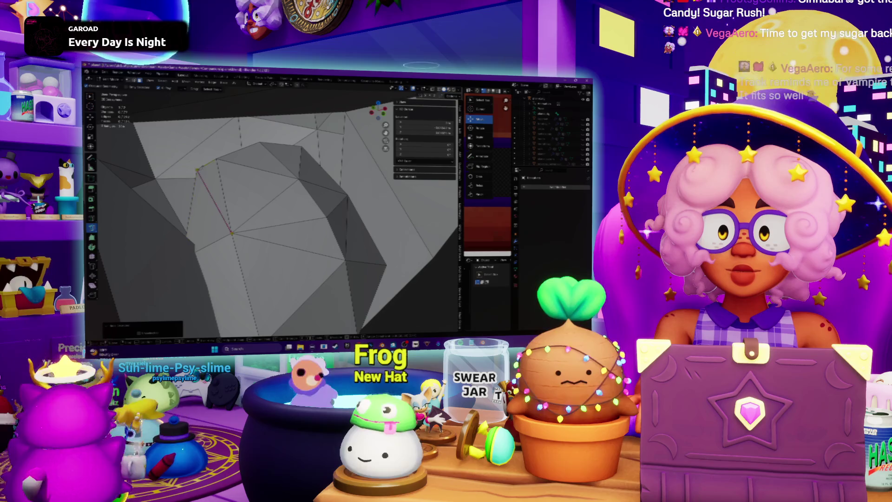
middle_click_drag(246, 209, 237, 212)
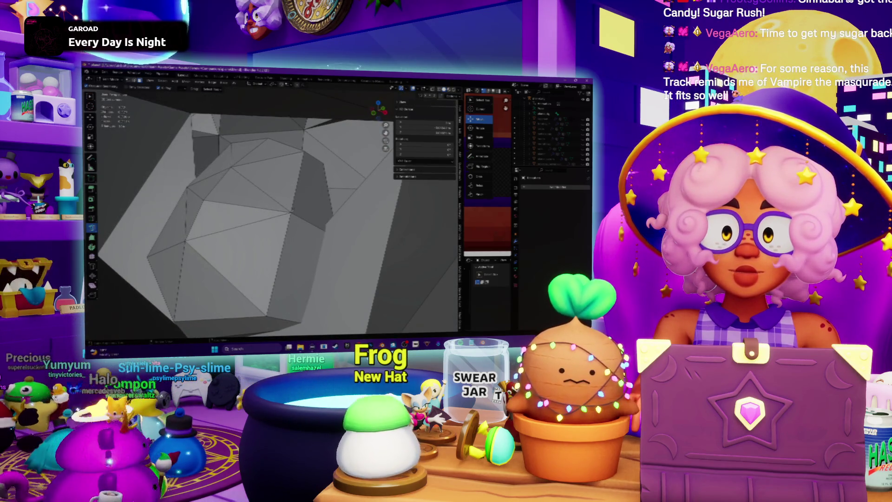
- Knife-cut more edges from a rim vertex and move the vertices vertically
key("k")
left_click(292, 211)
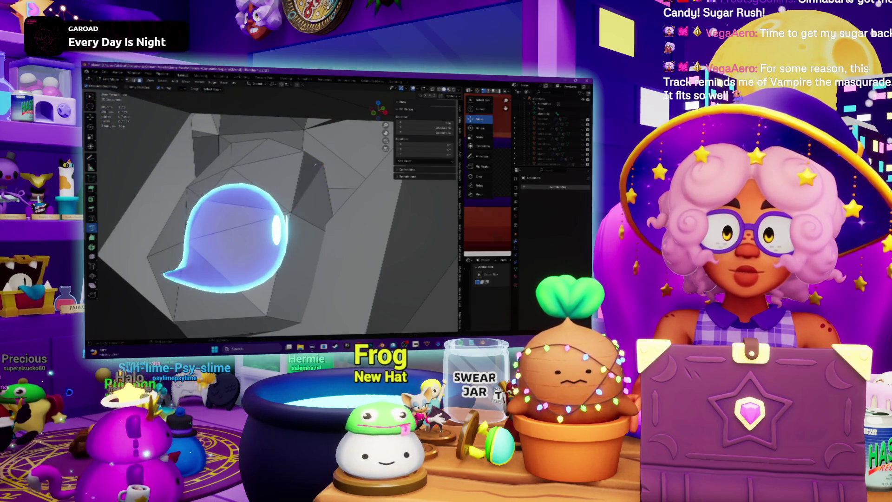
middle_click_drag(314, 164, 325, 205)
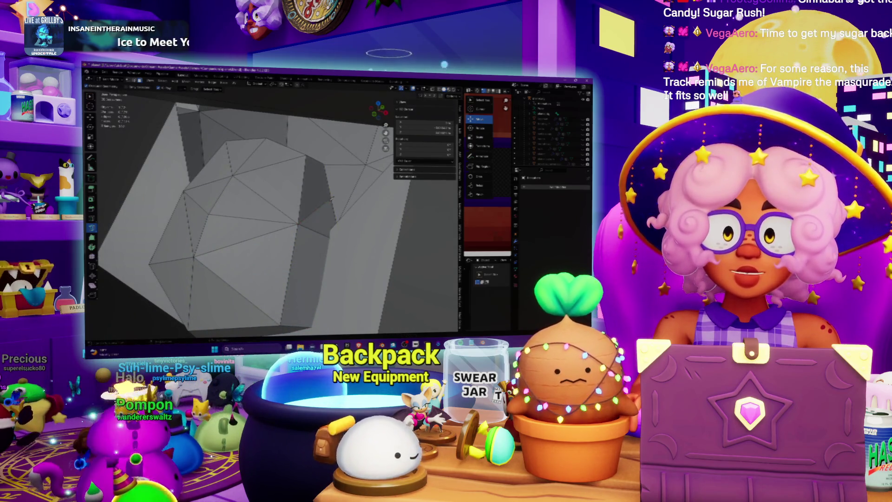
middle_click_drag(325, 205, 334, 213)
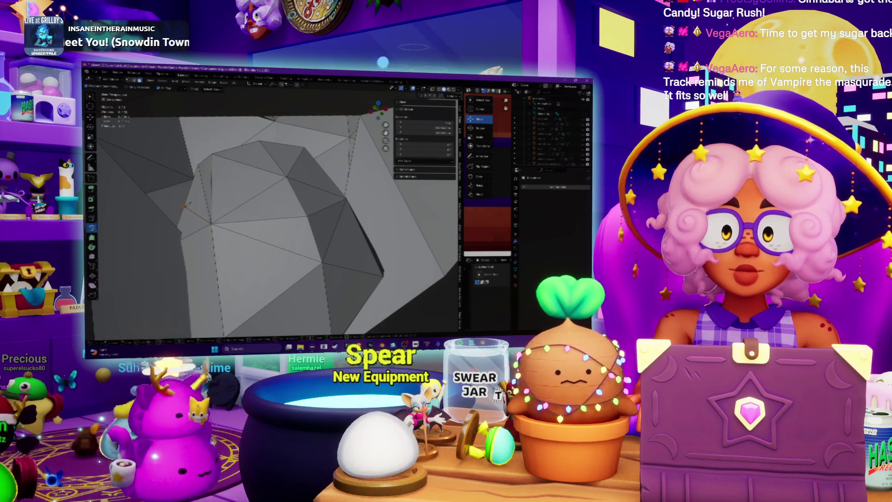
middle_click_drag(335, 213, 339, 215)
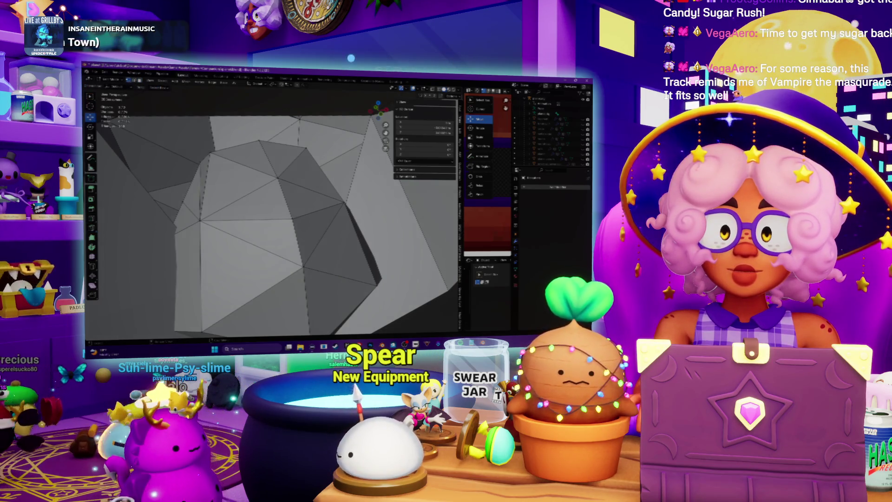
middle_click_drag(279, 214, 297, 211)
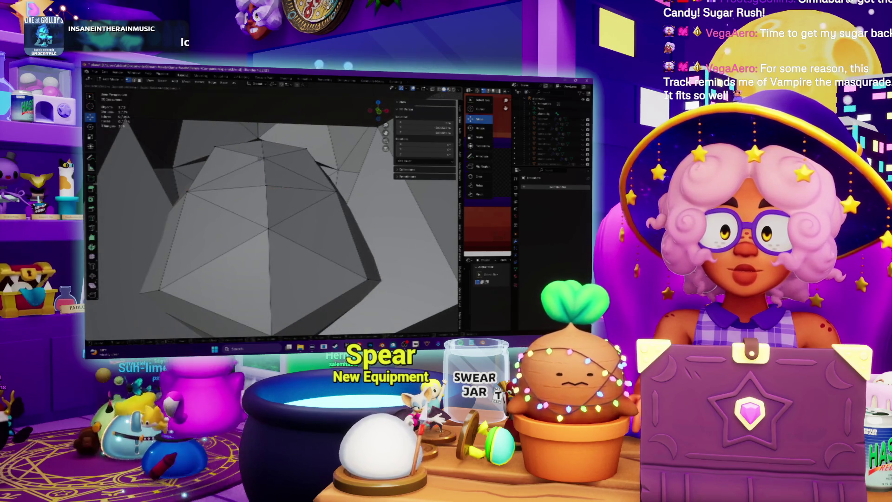
key("Return")
middle_click_drag(278, 214, 390, 193)
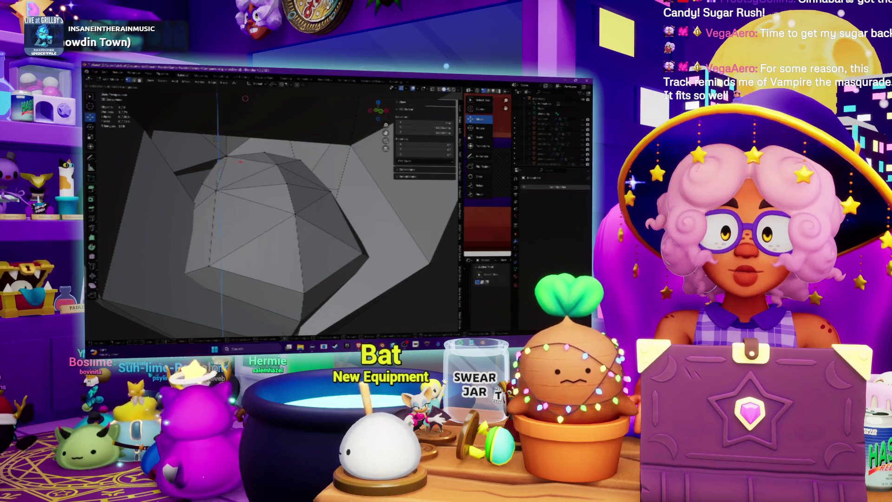
- Nudge the selected vertices and hide part of the mesh via Mesh Show/Hide
key("g")
key("Return")
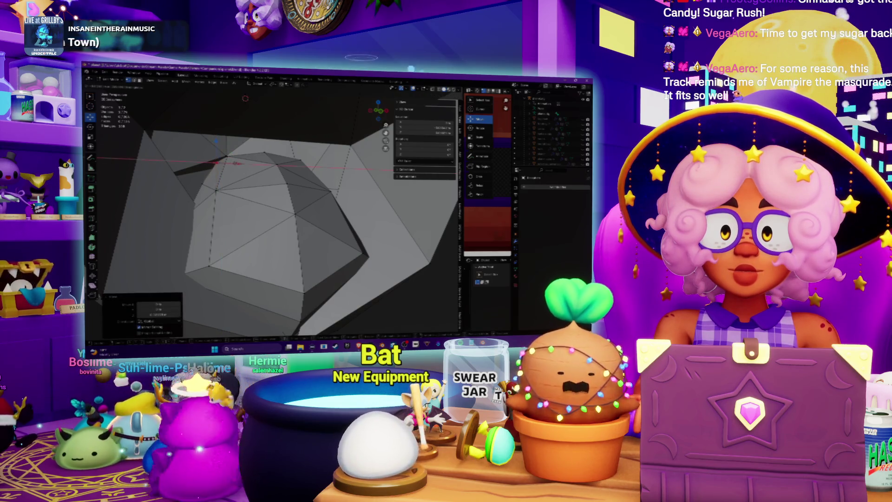
left_click(176, 82)
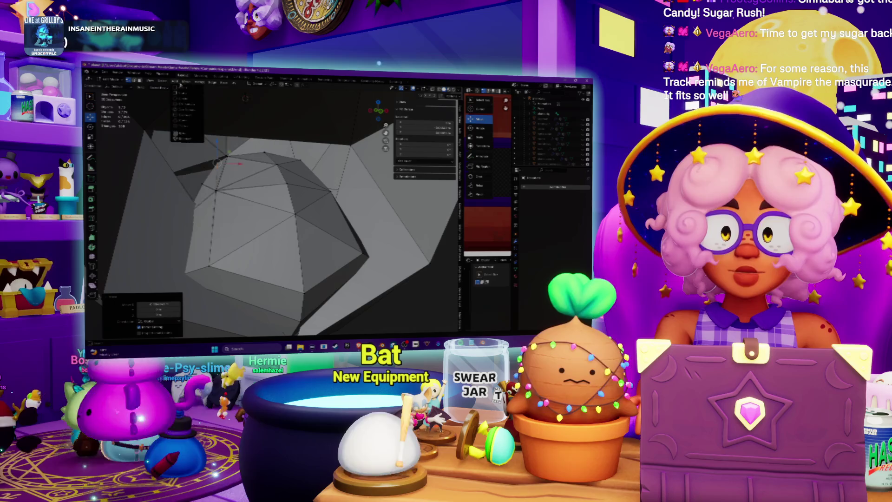
left_click(185, 81)
mouse_move(226, 211)
left_click(254, 213)
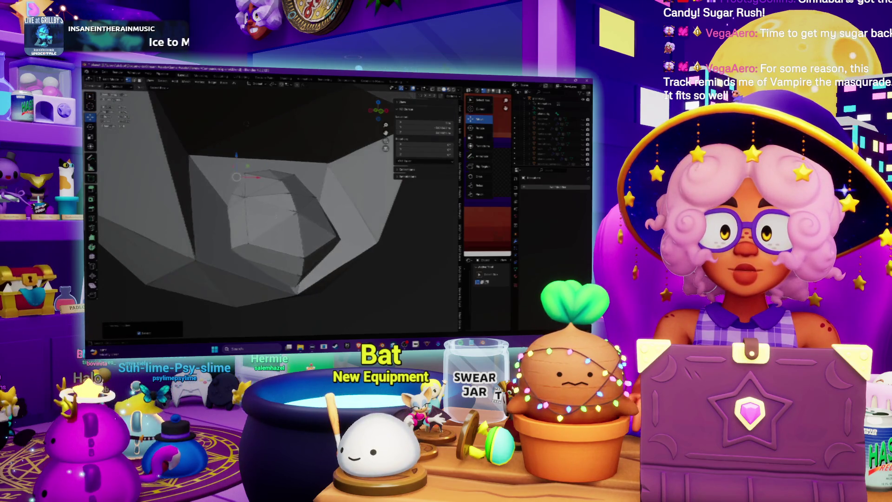
scroll(267, 112, "down", 2)
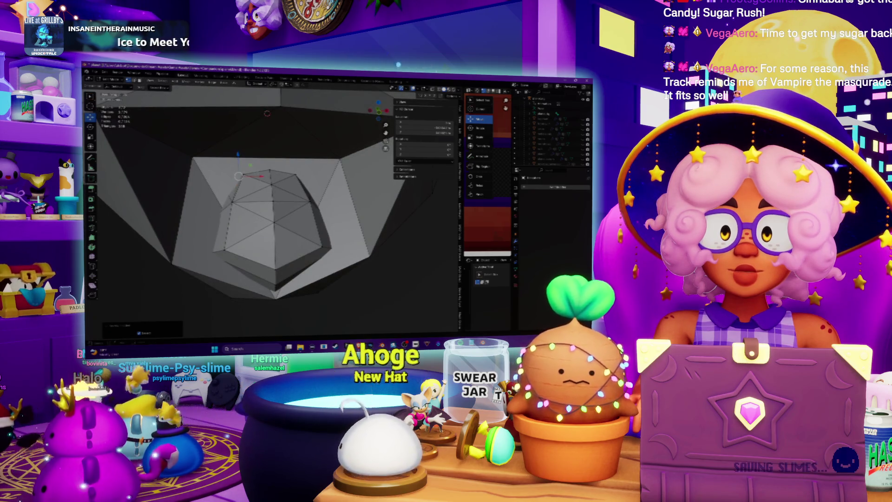
- Move the inner mouth vertices sideways along X and review them from below and front
key("g")
key("x")
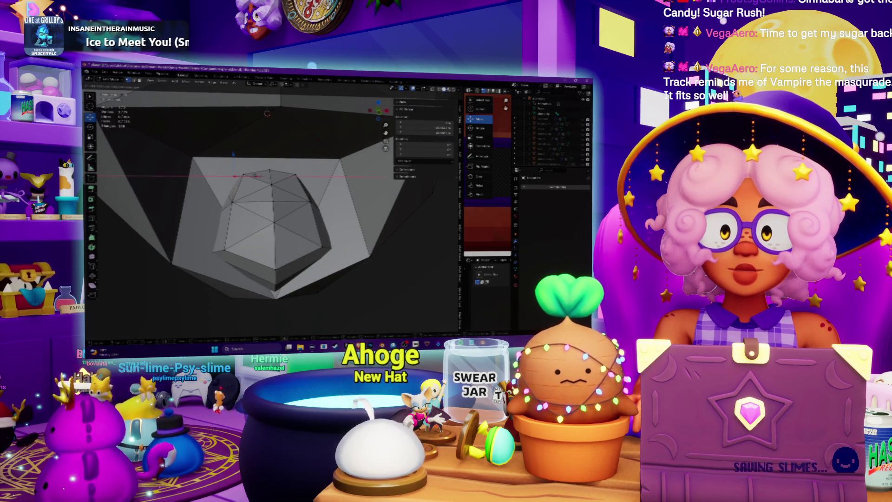
key("Return")
mouse_move(218, 209)
middle_mouse_down()
mouse_move(245, 207)
mouse_move(268, 179)
middle_mouse_up()
scroll(279, 176, "up", 5)
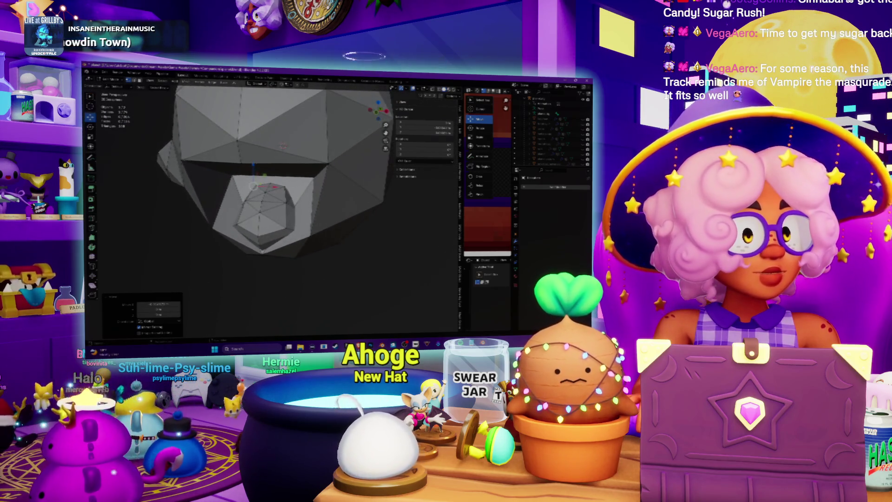
middle_click_drag(268, 178, 283, 180)
middle_click_drag(268, 146, 261, 145)
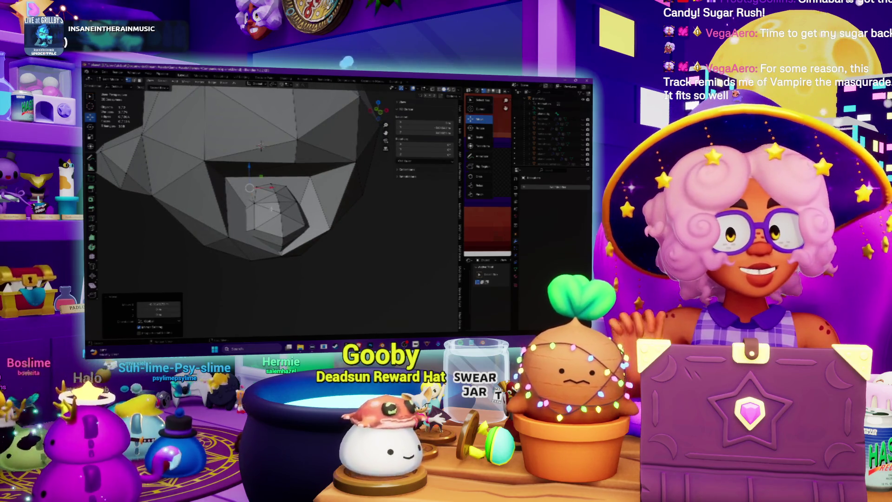
scroll(260, 145, "up", 3)
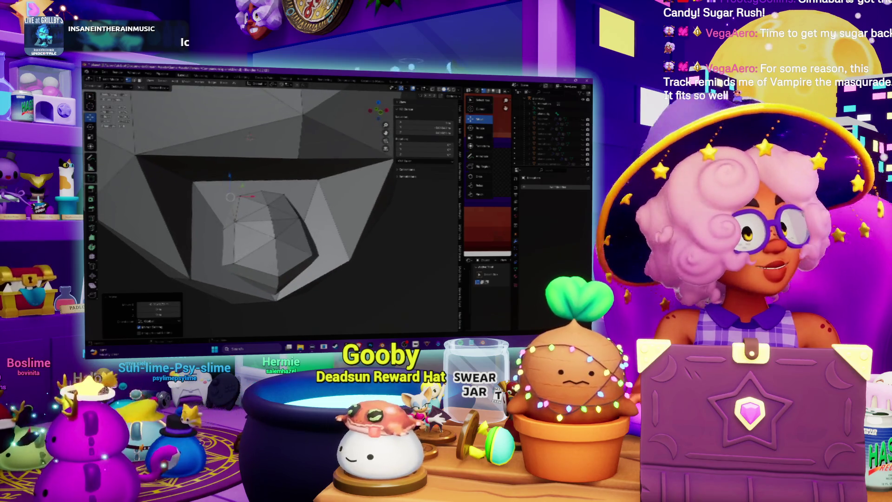
middle_click_drag(269, 235, 328, 214)
scroll(298, 230, "up", 3)
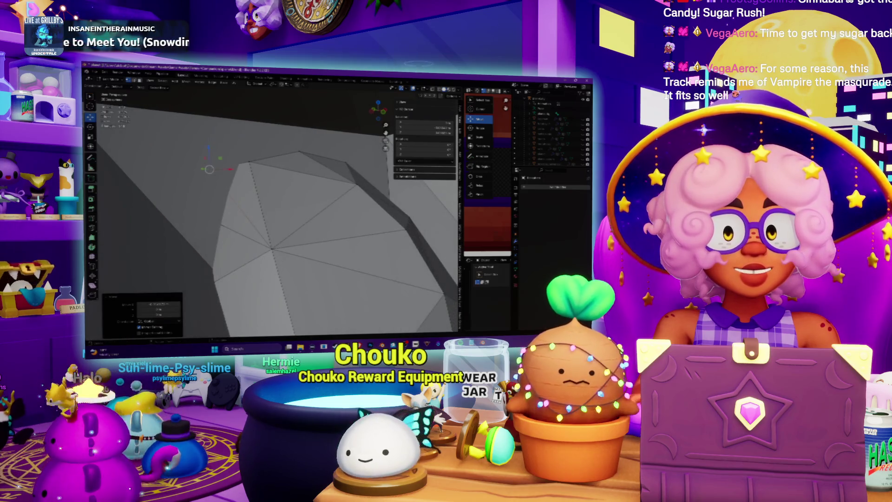
key("alt+a")
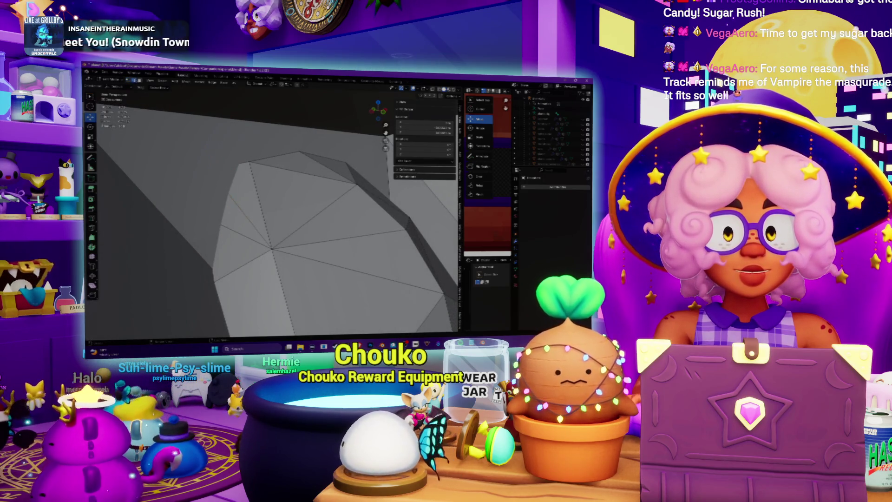
right_click(242, 215)
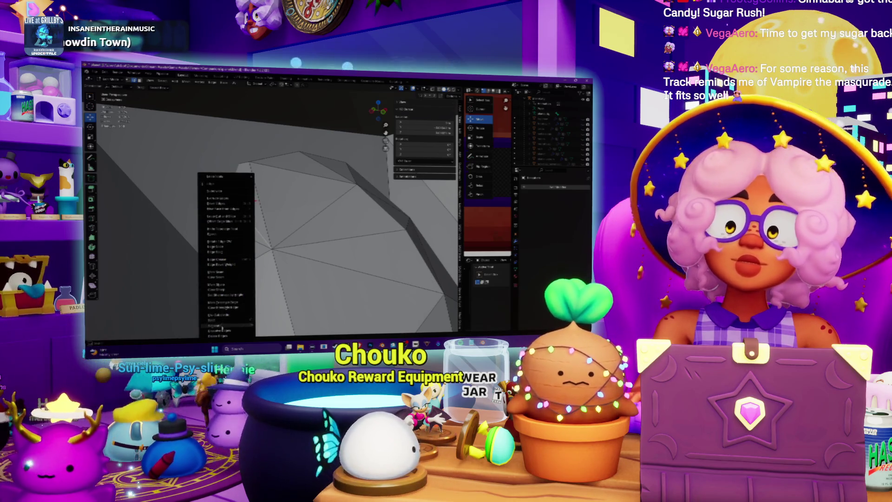
- Dissolve the selected edges around the mouth and inspect the simplified dome up close
left_click(222, 333)
mouse_move(222, 333)
middle_mouse_down()
mouse_move(267, 223)
mouse_move(221, 228)
mouse_move(245, 220)
mouse_move(218, 206)
mouse_move(222, 154)
mouse_move(230, 162)
middle_mouse_up()
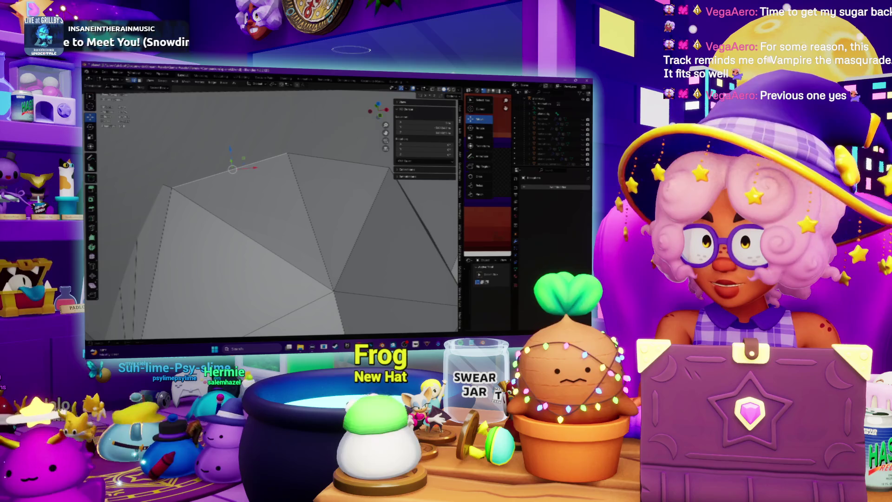
mouse_move(230, 162)
middle_mouse_down()
mouse_move(274, 133)
mouse_move(263, 134)
mouse_move(293, 144)
mouse_move(278, 154)
middle_mouse_up()
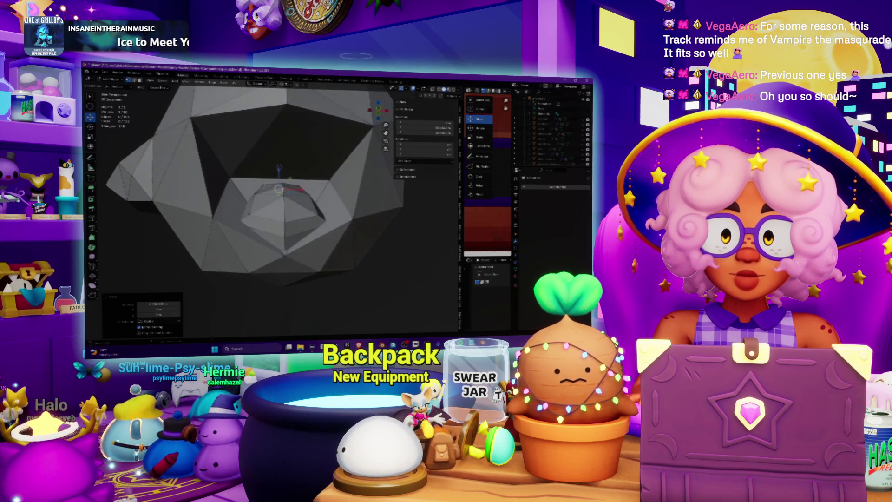
left_click(295, 222)
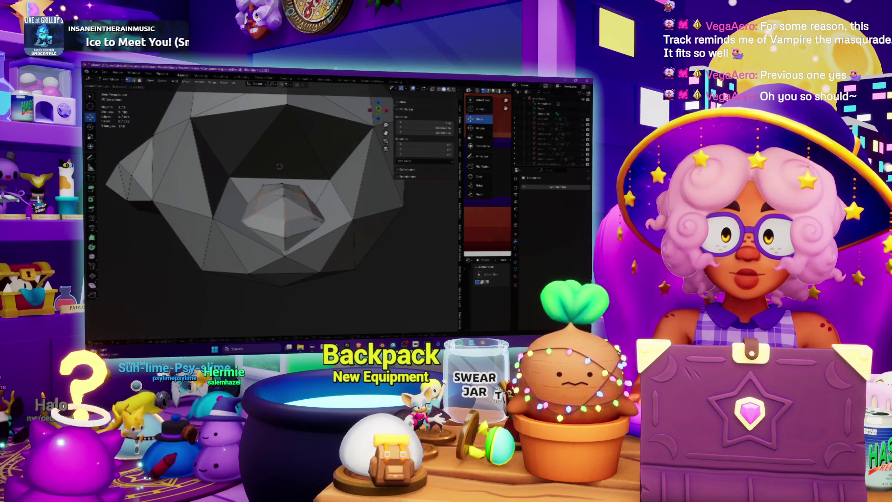
- Scale the inner mouth geometry along Z and frame it in view
key("s")
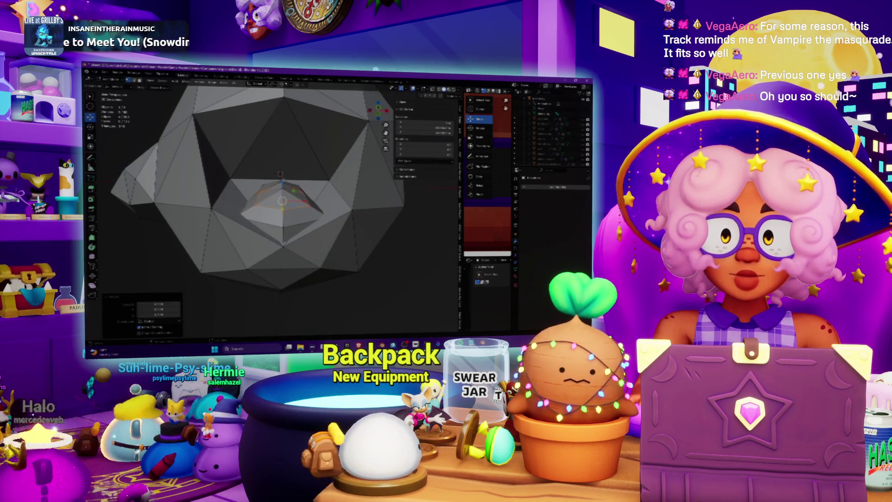
key("z")
left_click(280, 174)
key("KP_Decimal")
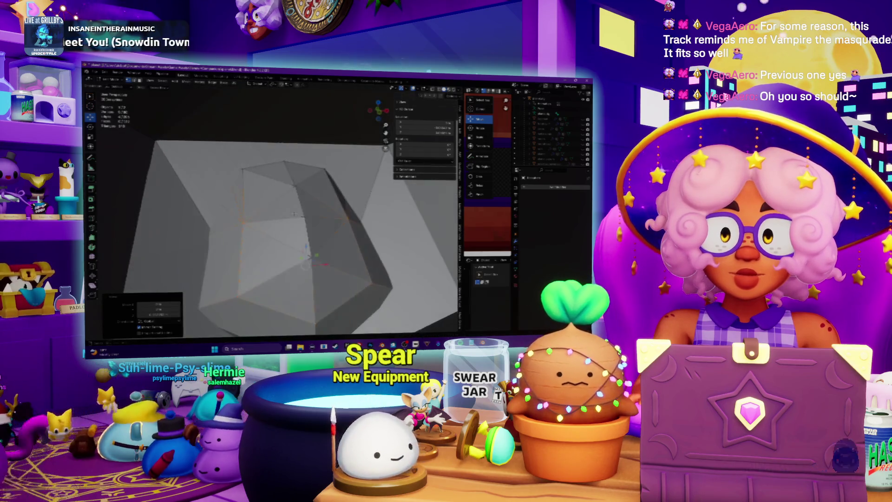
mouse_move(278, 209)
middle_mouse_down()
mouse_move(279, 163)
mouse_move(288, 200)
mouse_move(306, 181)
mouse_move(278, 200)
middle_mouse_up()
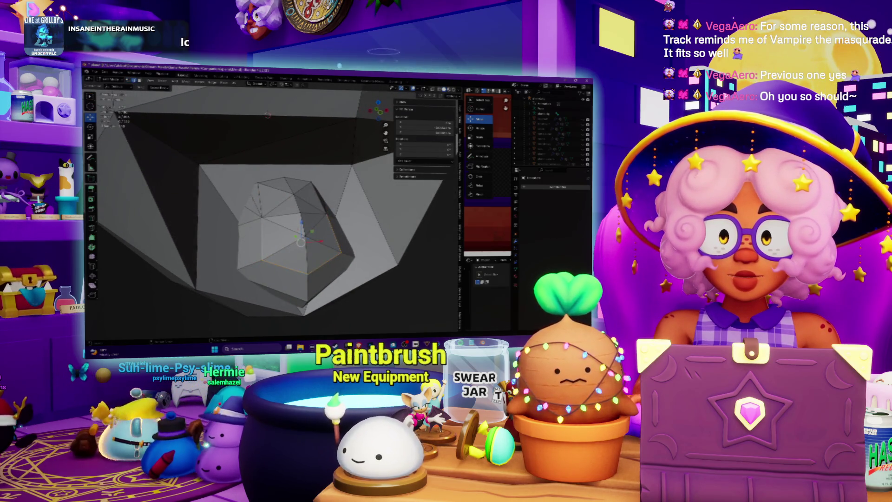
- Dissolve the chosen edges of the inner mouth block
right_click(254, 199)
left_click(234, 234)
mouse_move(234, 234)
middle_mouse_down()
mouse_move(254, 218)
mouse_move(261, 145)
mouse_move(276, 125)
middle_mouse_up()
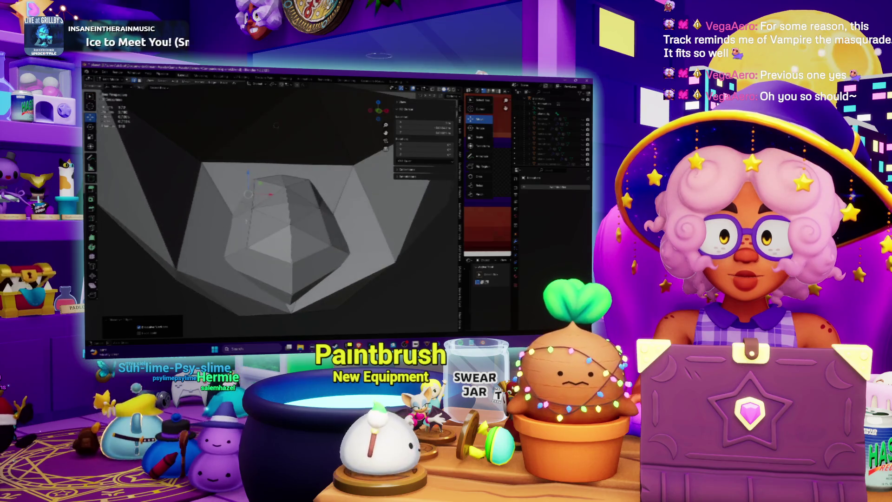
mouse_move(232, 159)
middle_mouse_down()
mouse_move(280, 208)
mouse_move(264, 203)
middle_mouse_up()
key("ctrl+e")
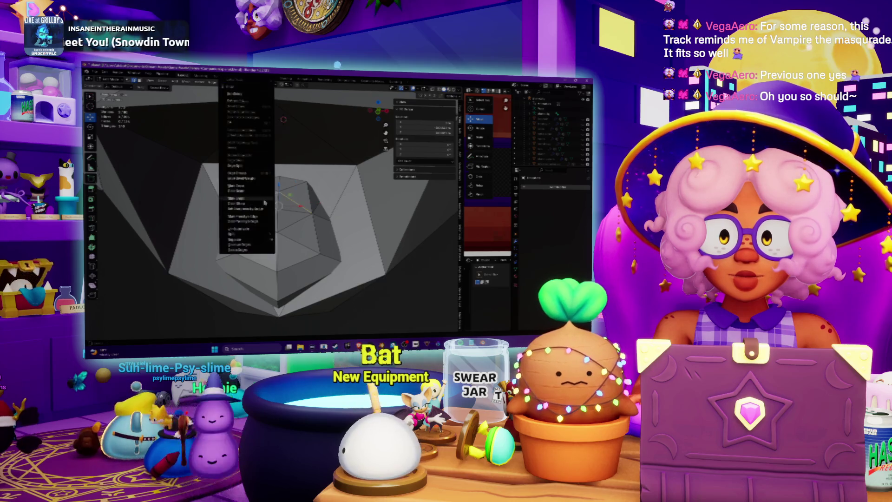
- Dissolve three sets of edges on the mouth dome, checking each result
left_click(245, 246)
middle_click_drag(244, 246, 293, 167)
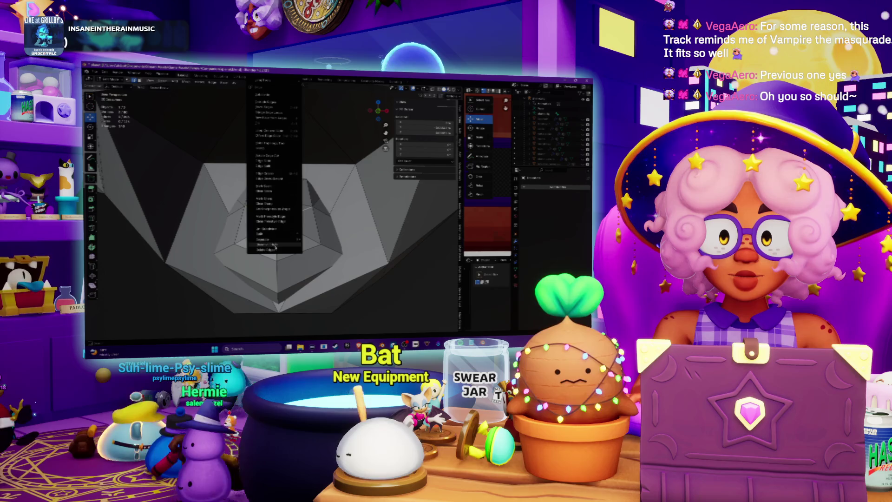
left_click(275, 246)
mouse_move(276, 246)
middle_mouse_down()
mouse_move(316, 207)
mouse_move(307, 225)
middle_mouse_up()
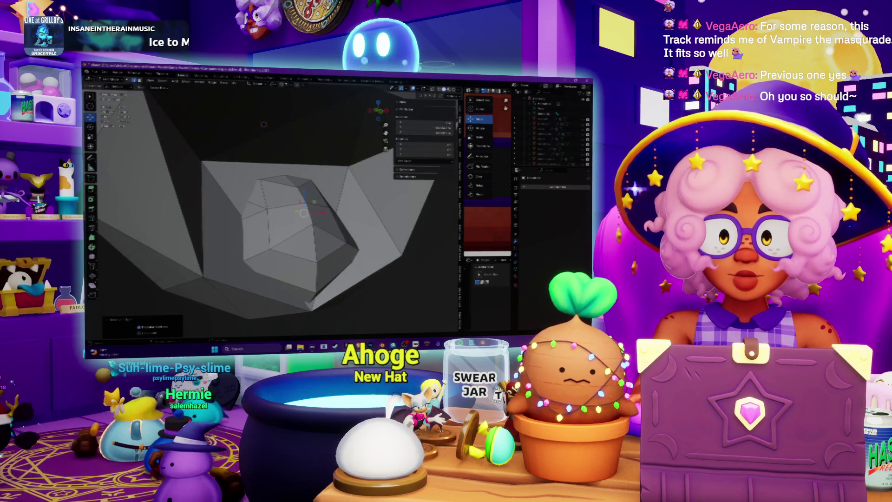
middle_click_drag(263, 124, 296, 124)
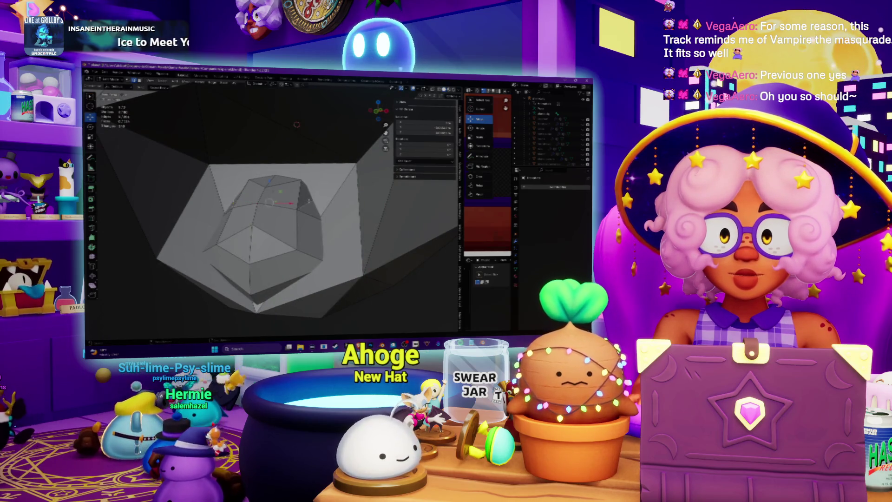
left_click(293, 246)
mouse_move(293, 246)
middle_mouse_down()
mouse_move(295, 215)
mouse_move(287, 221)
mouse_move(307, 222)
mouse_move(293, 213)
middle_mouse_up()
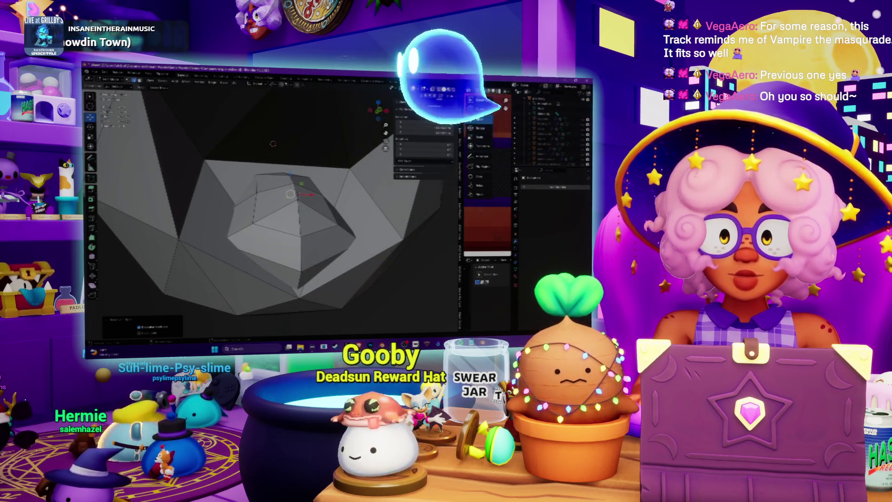
middle_click_drag(293, 213, 274, 199)
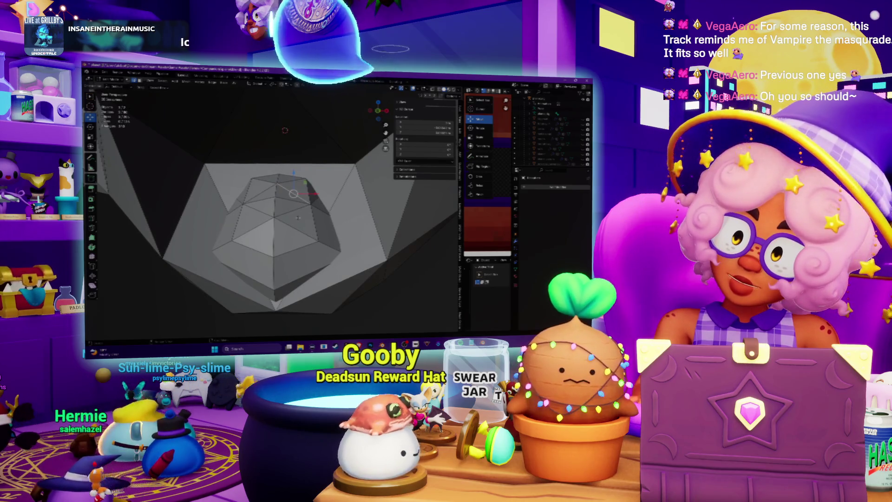
middle_click_drag(274, 199, 278, 182)
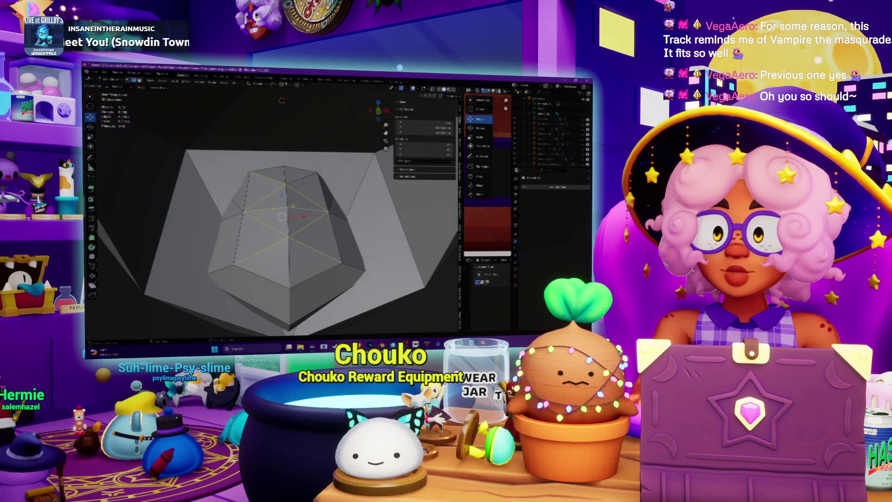
- Dissolve one more set of dome edges, leaving fewer, larger flat facets
key("ctrl+e")
middle_click_drag(282, 101, 286, 103)
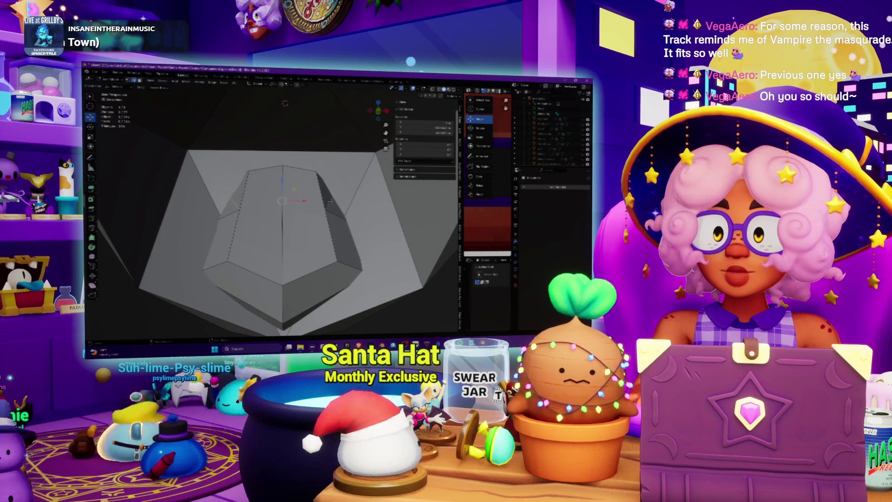
right_click(317, 242)
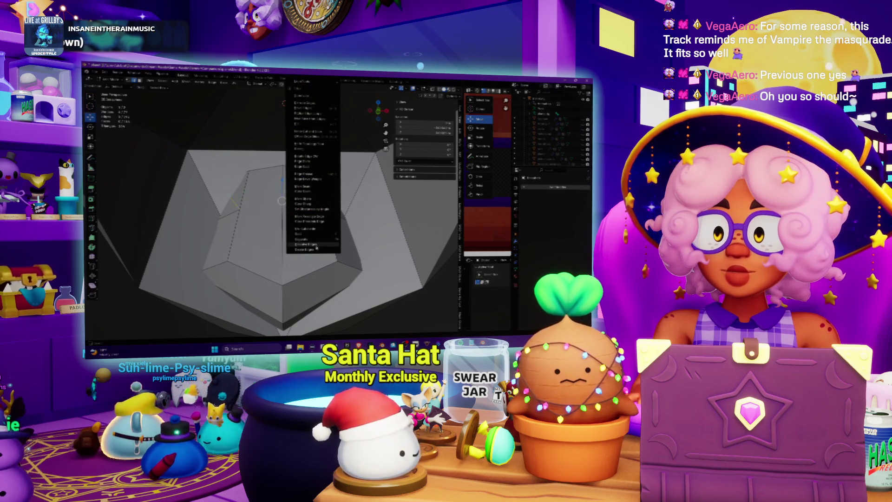
left_click(316, 245)
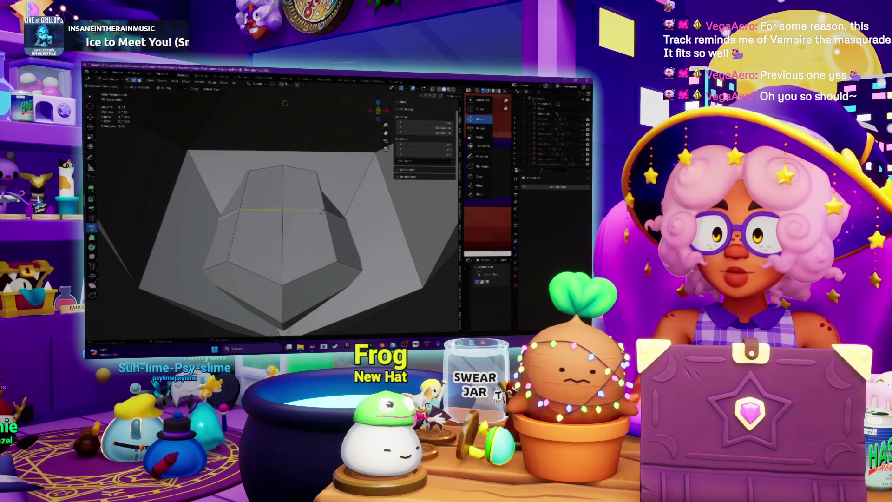
middle_click_drag(279, 209, 297, 190)
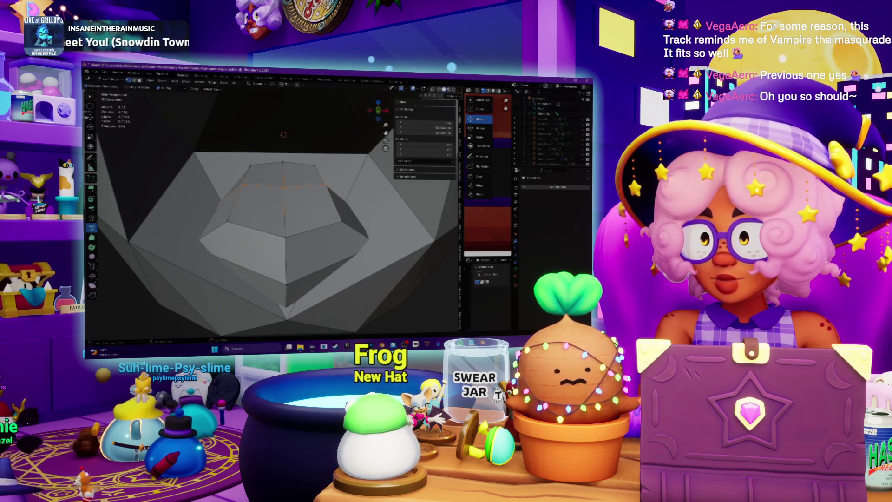
mouse_move(279, 209)
middle_mouse_down()
mouse_move(288, 195)
mouse_move(251, 183)
mouse_move(288, 205)
mouse_move(295, 193)
mouse_move(278, 195)
middle_mouse_up()
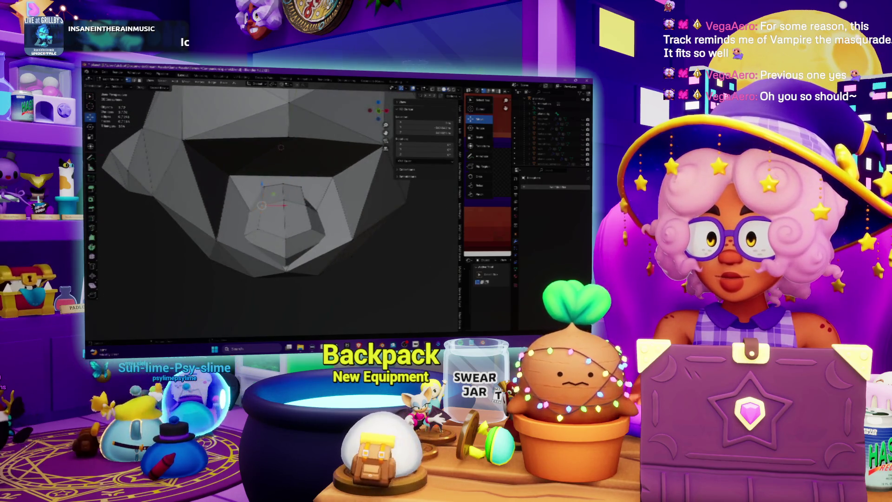
- Select the large wall face beside the mouth cavity and delete it
left_click(261, 204)
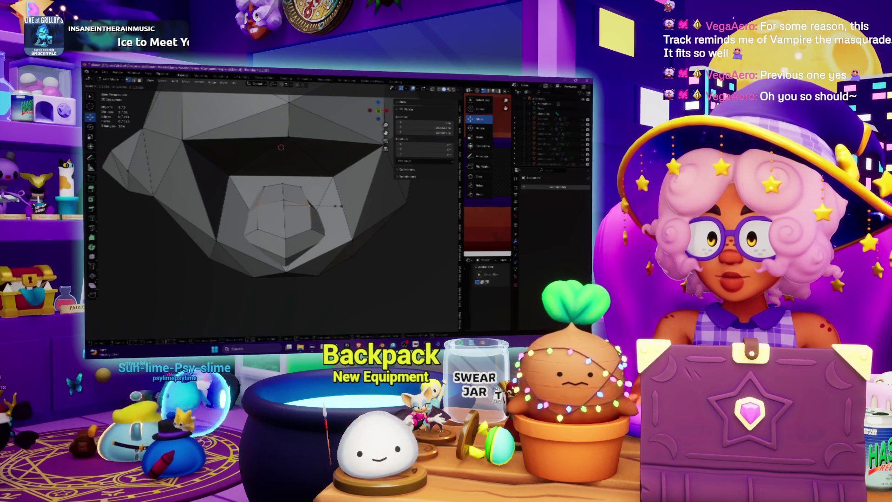
left_click(302, 213)
middle_click_drag(302, 213, 292, 223)
left_click(208, 241)
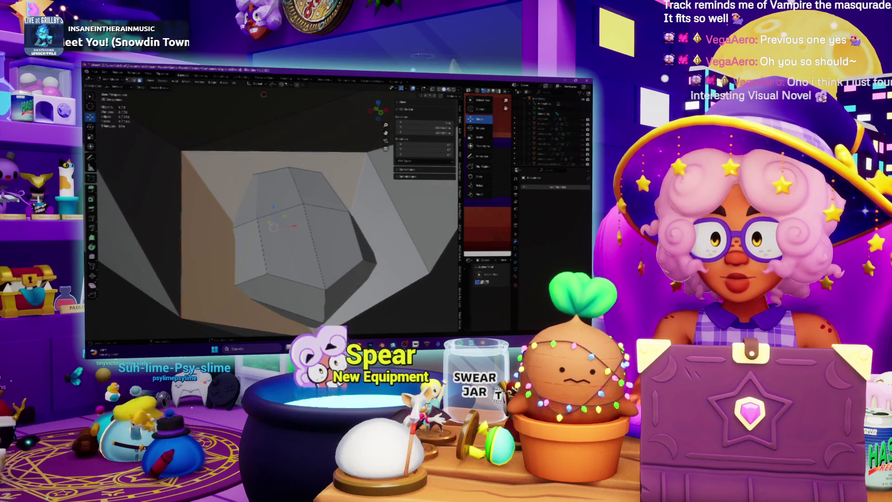
left_click(395, 218, "shift")
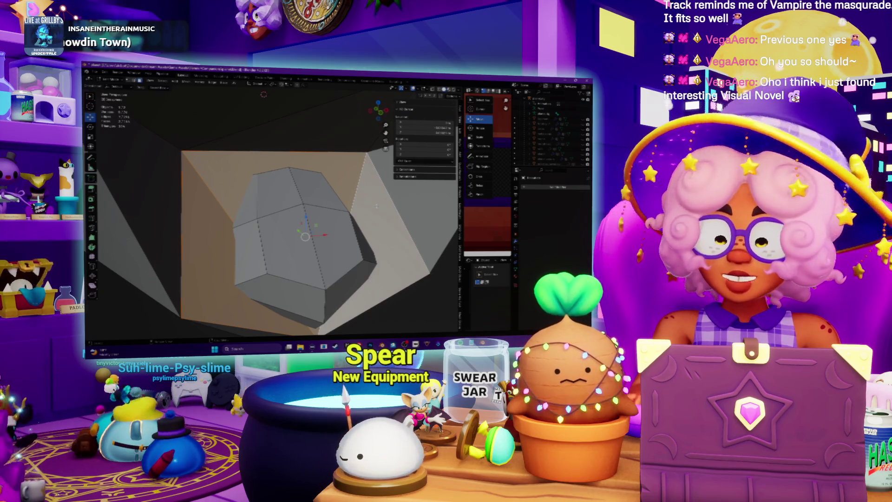
key("Delete")
scroll(279, 211, "up", 6)
middle_click_drag(250, 215, 293, 127)
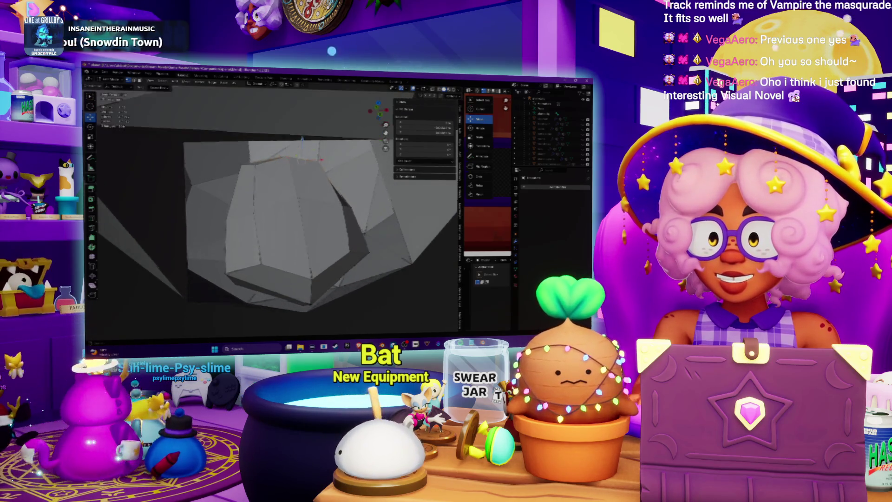
- Edge-slide a loop on the mouth's inner wall to a new position
scroll(270, 165, "up", 5)
scroll(270, 165, "down", 2)
middle_click_drag(270, 165, 211, 166)
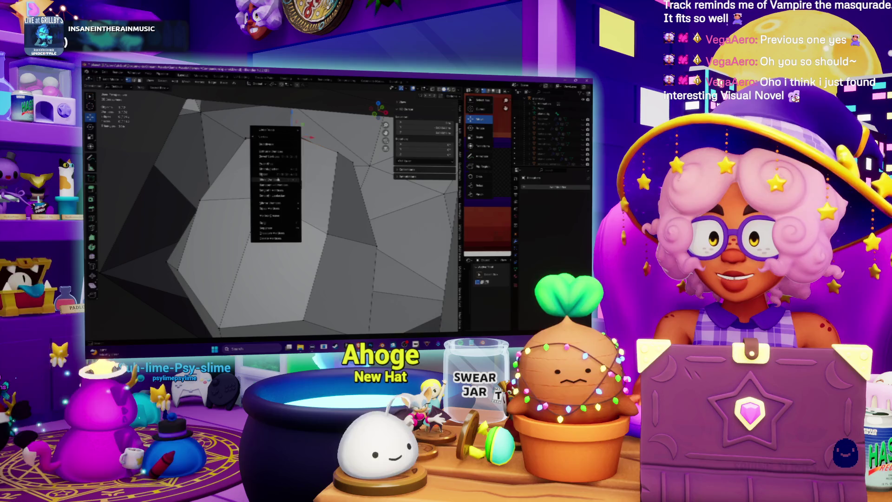
mouse_move(211, 166)
middle_mouse_down()
mouse_move(325, 158)
mouse_move(311, 149)
mouse_move(309, 183)
mouse_move(355, 154)
mouse_move(307, 205)
mouse_move(309, 221)
mouse_move(364, 172)
middle_mouse_up()
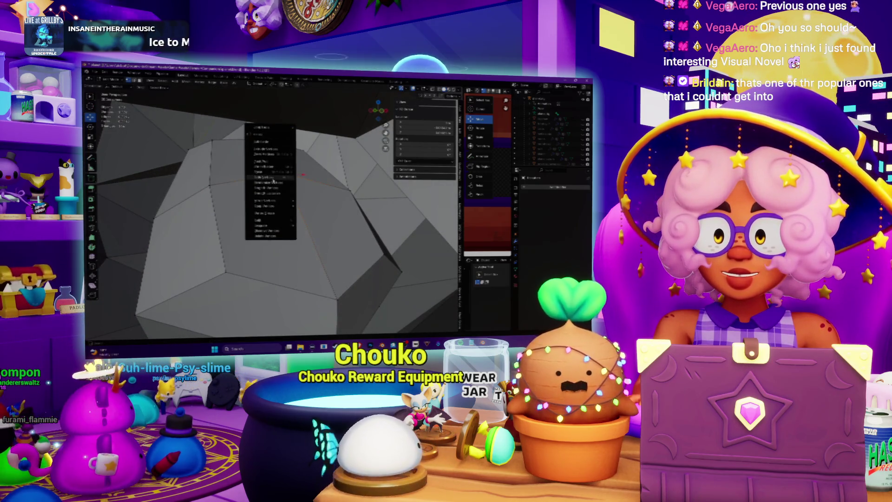
middle_click_drag(364, 172, 379, 161)
mouse_move(263, 129)
middle_mouse_down()
mouse_move(320, 224)
mouse_move(281, 171)
mouse_move(297, 184)
mouse_move(275, 172)
mouse_move(282, 194)
middle_mouse_up()
right_click(281, 171)
left_click(276, 173)
left_click(286, 180)
scroll(274, 172, "down", 3)
left_click(188, 83)
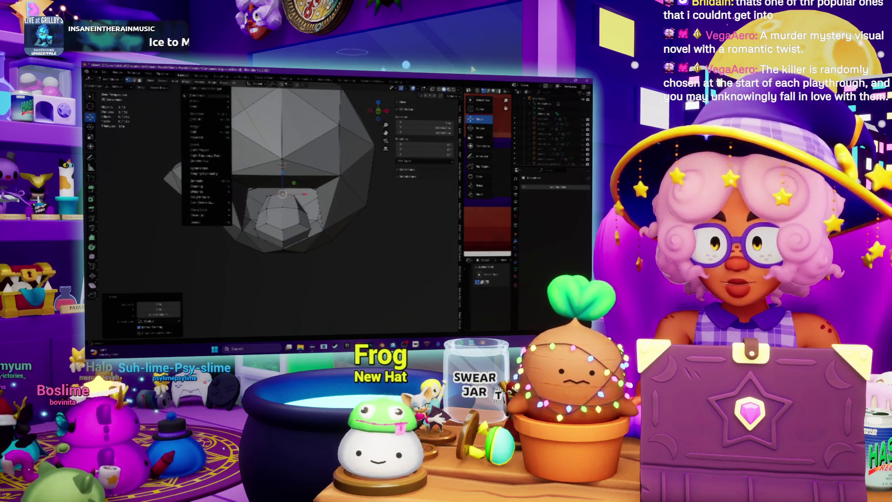
- Reveal the hidden parts of the ghost head
left_click(264, 210)
middle_click_drag(264, 210, 297, 183)
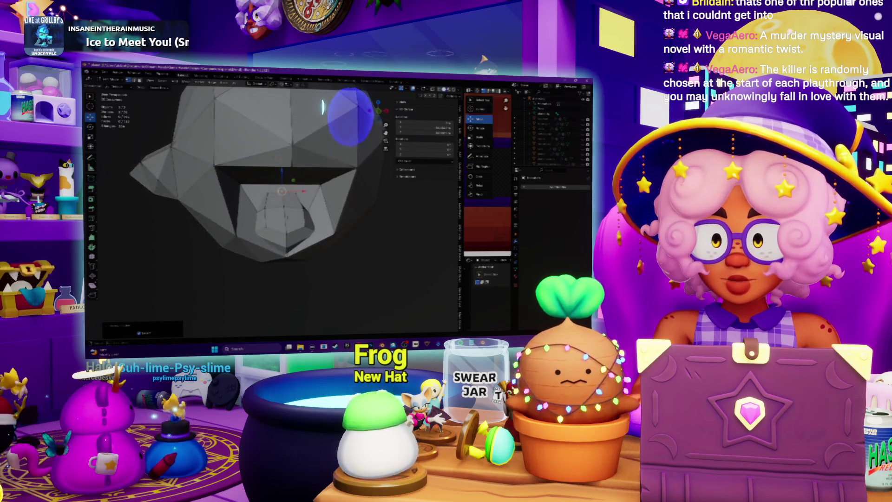
middle_click_drag(286, 218, 315, 216)
- Apply vertex and edge context-menu commands to the mouth area's selected elements
right_click(316, 257)
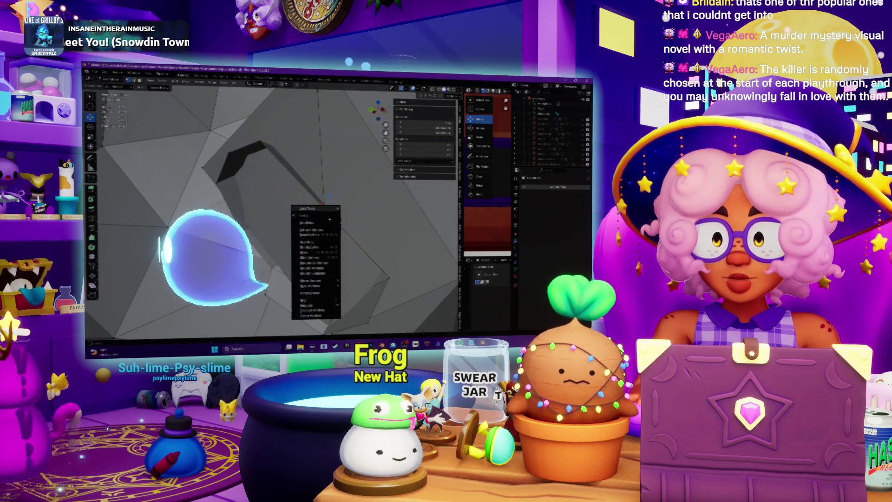
left_click(316, 257)
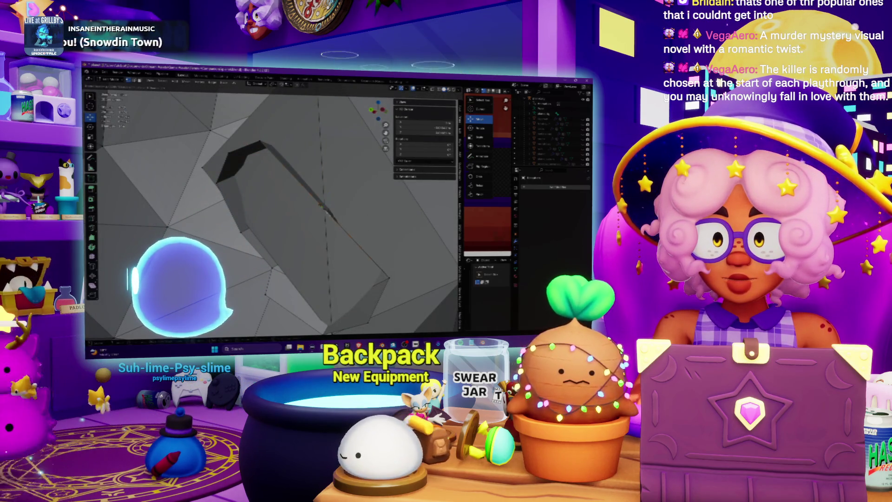
key("KP_Decimal")
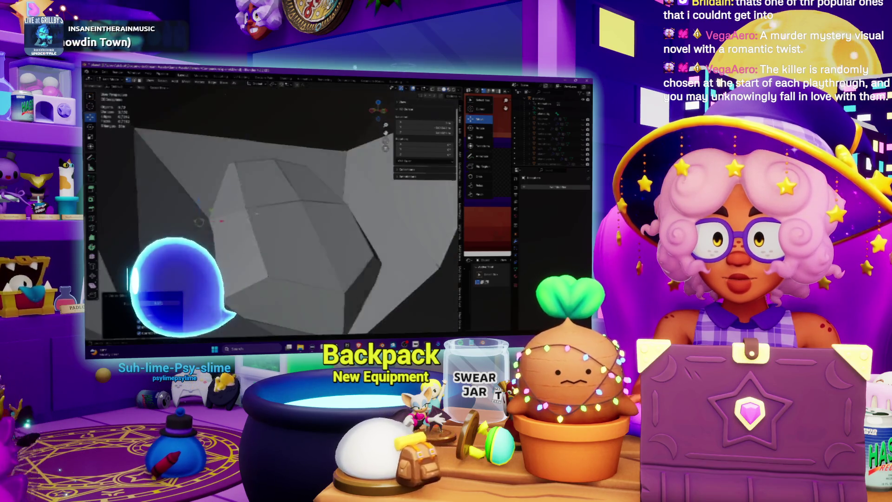
key("KP_2")
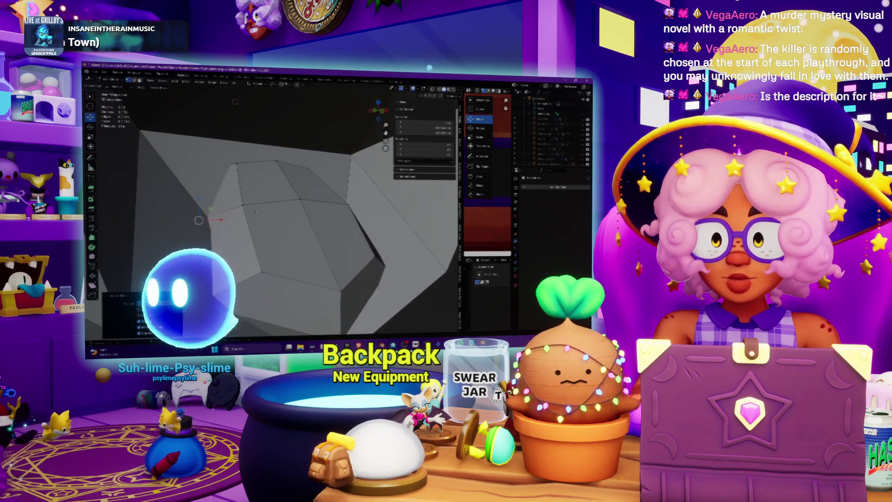
right_click(182, 162)
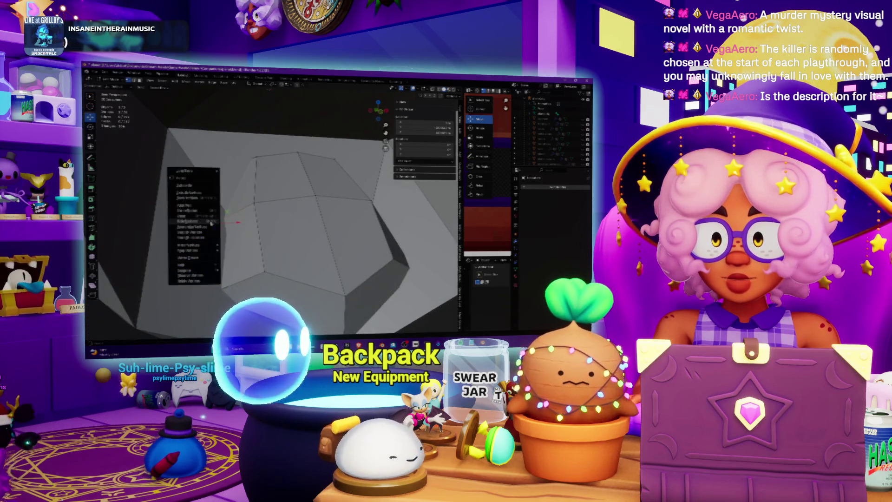
left_click(195, 218)
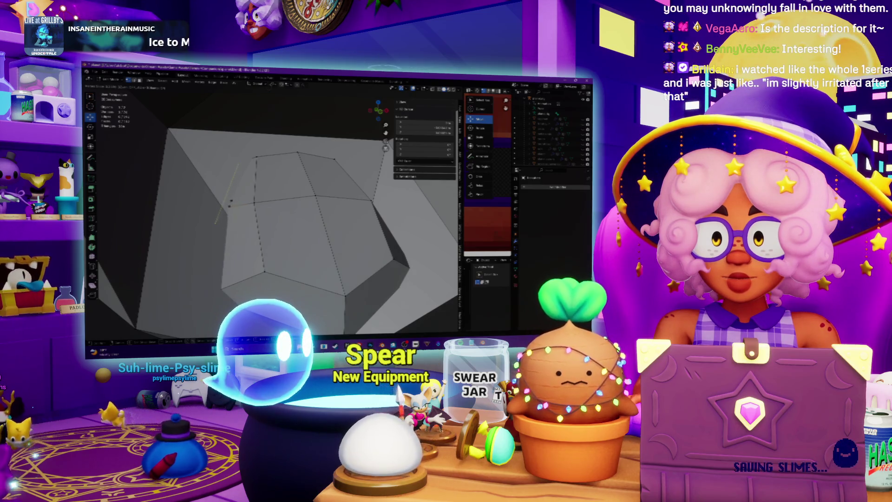
key("u")
key("Return")
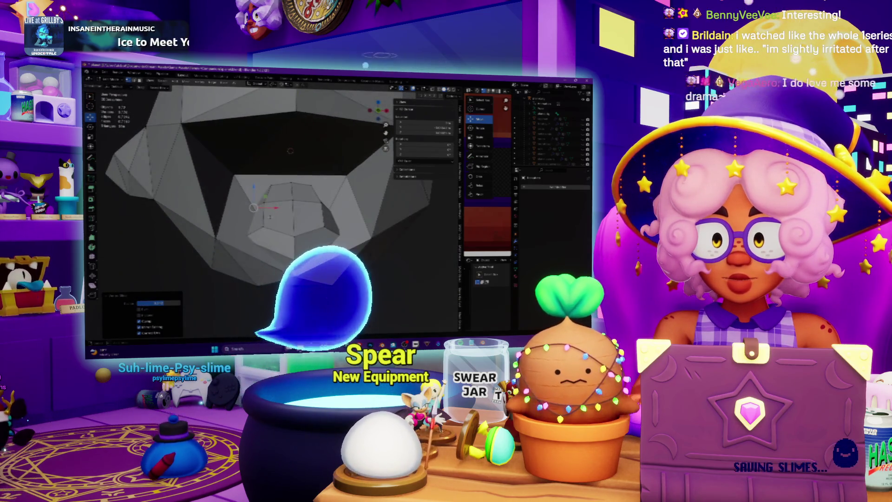
middle_click_drag(291, 154, 244, 186)
key("g")
key("g")
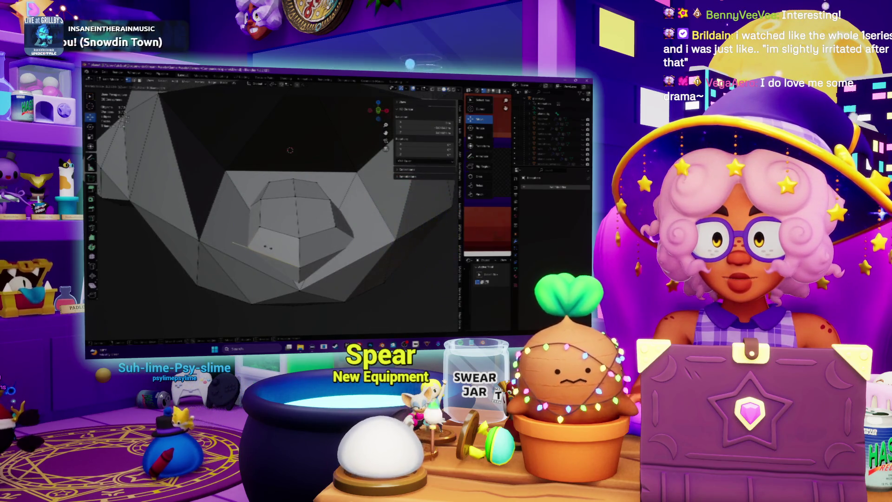
- Slide the mouth vertices along their edges into new positions
left_click(263, 244)
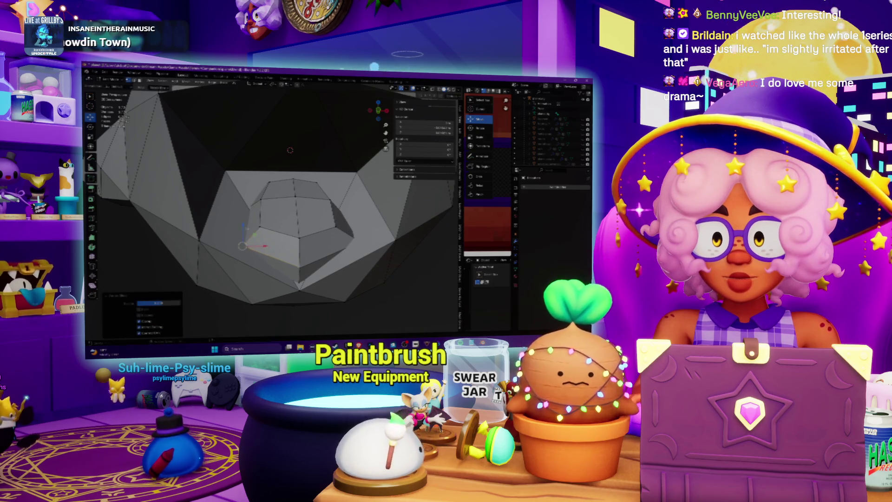
middle_click_drag(263, 245, 260, 250)
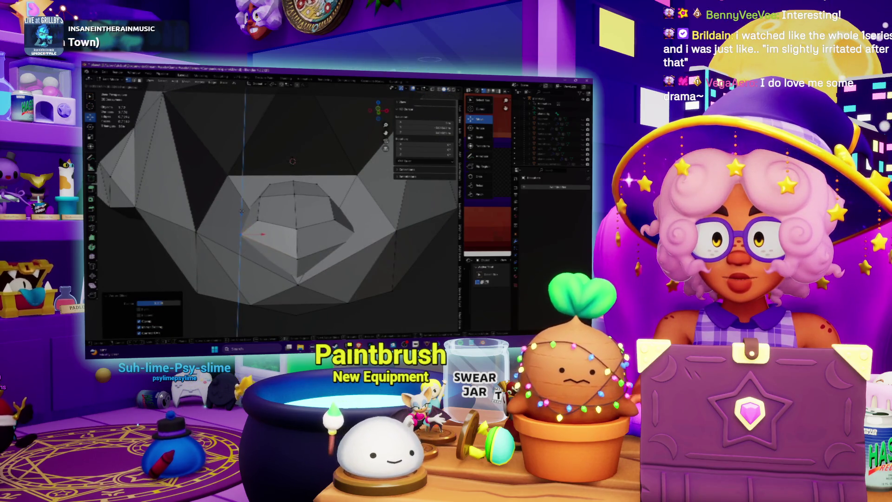
left_click(241, 214)
mouse_move(242, 214)
middle_mouse_down()
mouse_move(255, 227)
mouse_move(265, 219)
middle_mouse_up()
scroll(260, 223, "up", 3)
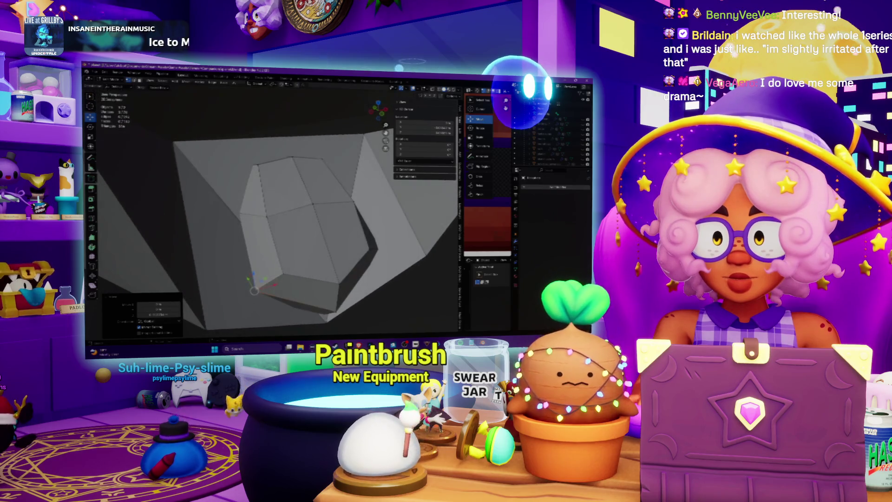
- Select the top and upper-left mouth vertices and raise them along Z twice
left_click(291, 157)
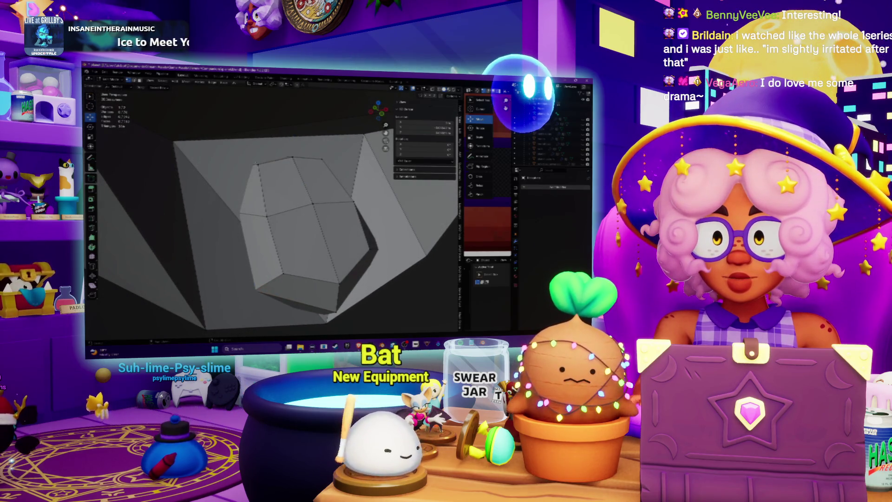
left_click(256, 163)
mouse_move(278, 209)
middle_mouse_down()
mouse_move(291, 193)
mouse_move(261, 227)
mouse_move(302, 191)
mouse_move(288, 205)
mouse_move(326, 188)
mouse_move(264, 207)
middle_mouse_up()
key("g")
key("z")
key("Return")
key("g")
key("z")
key("Return")
mouse_move(281, 119)
middle_mouse_down()
mouse_move(269, 142)
mouse_move(325, 204)
mouse_move(316, 200)
mouse_move(418, 191)
middle_mouse_up()
scroll(332, 211, "down", 3)
scroll(332, 212, "up", 4)
scroll(316, 199, "down", 4)
middle_click_drag(279, 176, 325, 176)
mouse_move(279, 209)
middle_mouse_down()
mouse_move(300, 209)
mouse_move(285, 226)
middle_mouse_up()
scroll(299, 209, "up", 2)
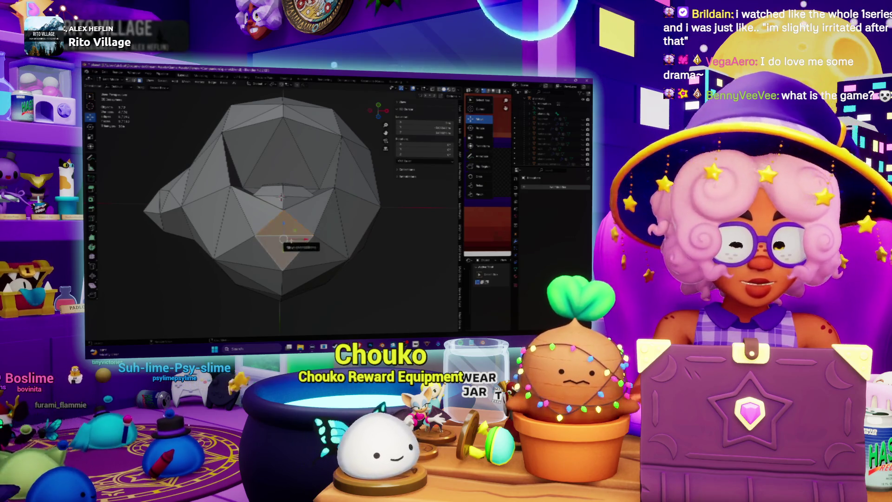
- Face the head front-on, enable X-ray with Alt+Z, and box-select its right half
middle_click_drag(285, 226, 311, 200)
mouse_move(186, 199)
middle_mouse_down()
mouse_move(290, 164)
mouse_move(283, 162)
middle_mouse_up()
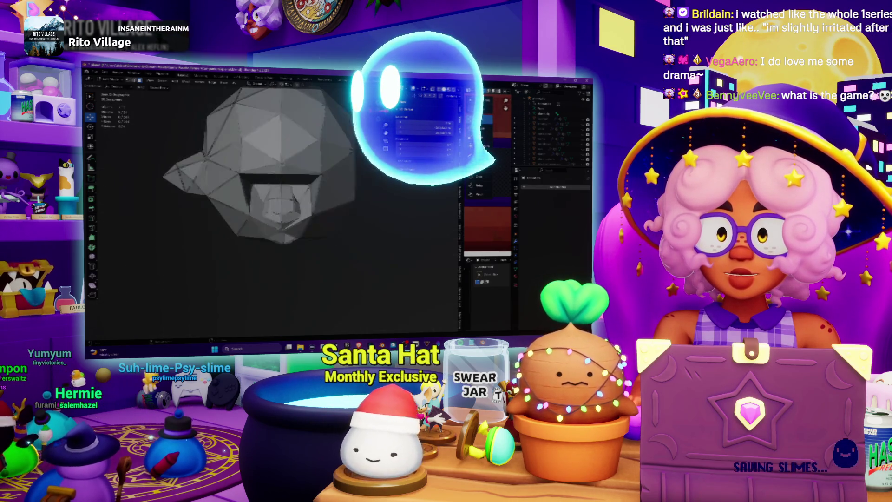
key("alt+z")
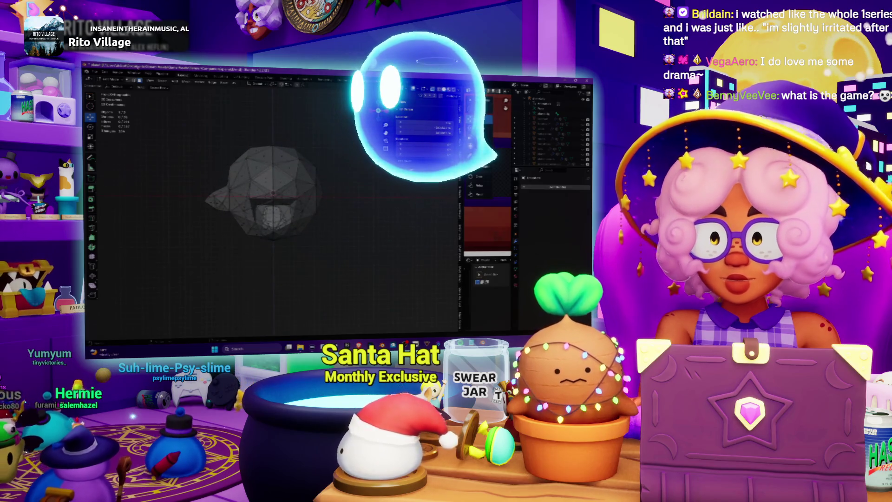
mouse_move(330, 119)
left_mouse_down()
mouse_move(302, 219)
mouse_move(275, 260)
left_mouse_up()
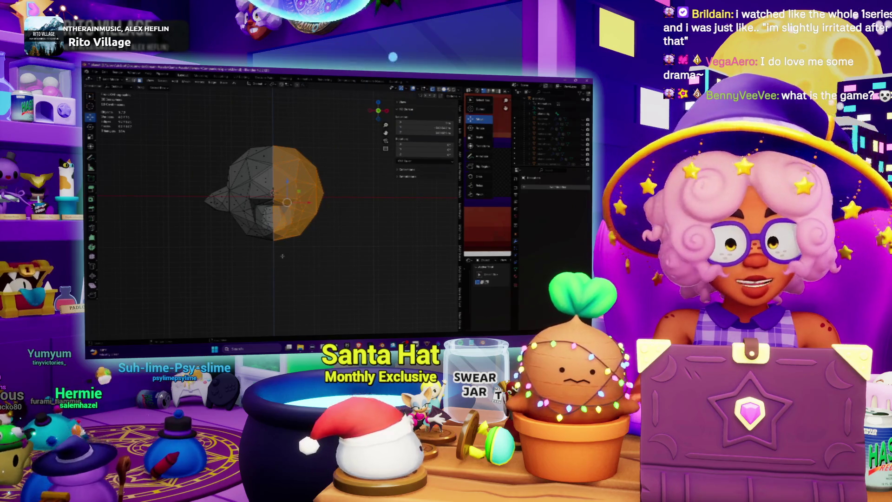
- Delete the selected vertices of the ghost head's right half
right_click(282, 256)
left_click(277, 256)
middle_click_drag(277, 256, 294, 184)
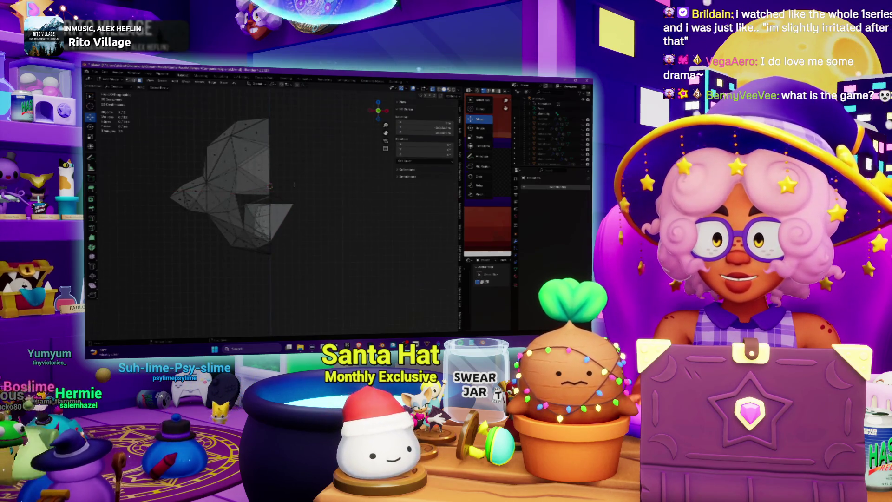
scroll(270, 200, "up", 2)
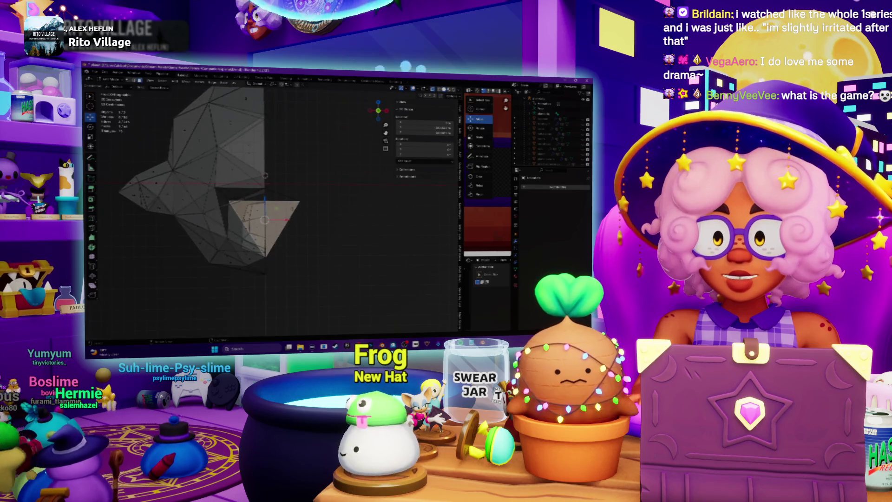
- Remove the two leftover stray faces, then bring up the Add Modifier list in Object Mode
right_click(279, 233)
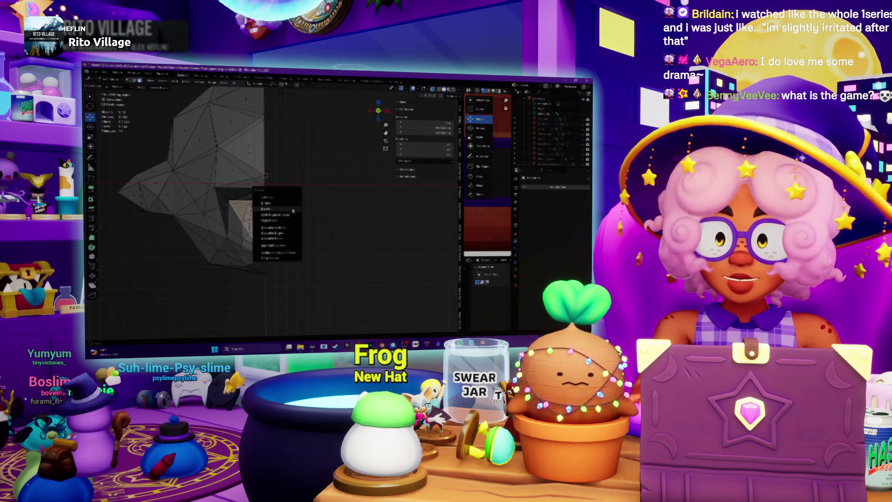
left_click(279, 232)
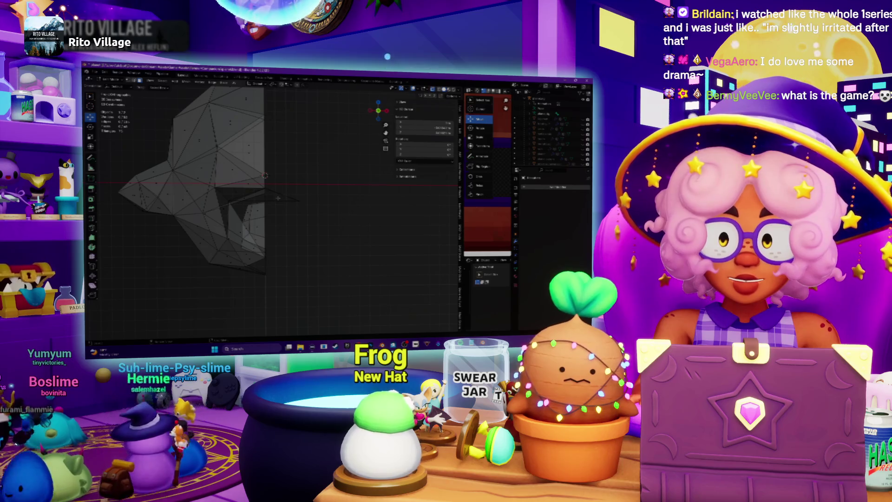
right_click(264, 196)
left_click(263, 196)
mouse_move(263, 196)
middle_mouse_down()
mouse_move(288, 191)
mouse_move(271, 195)
middle_mouse_up()
key("Tab")
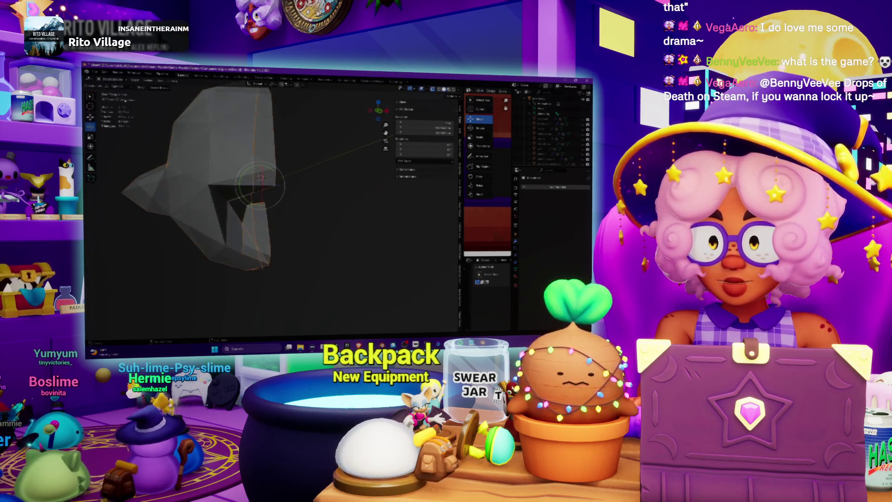
left_click(533, 187)
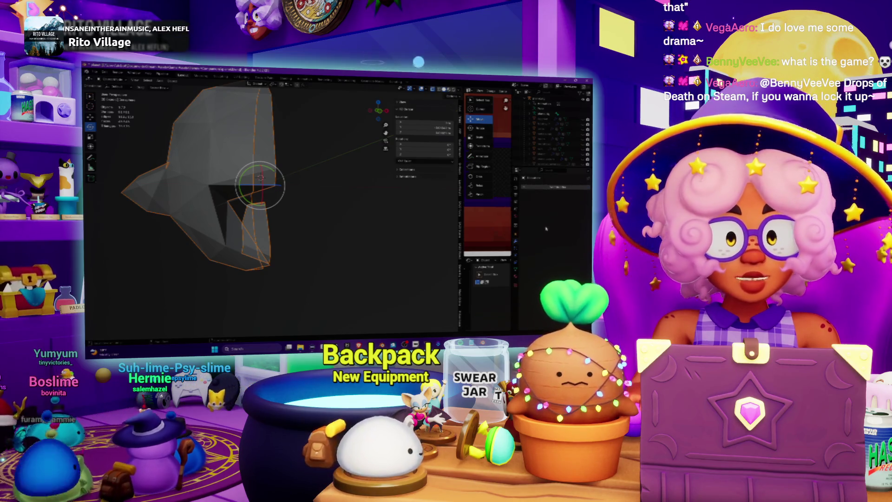
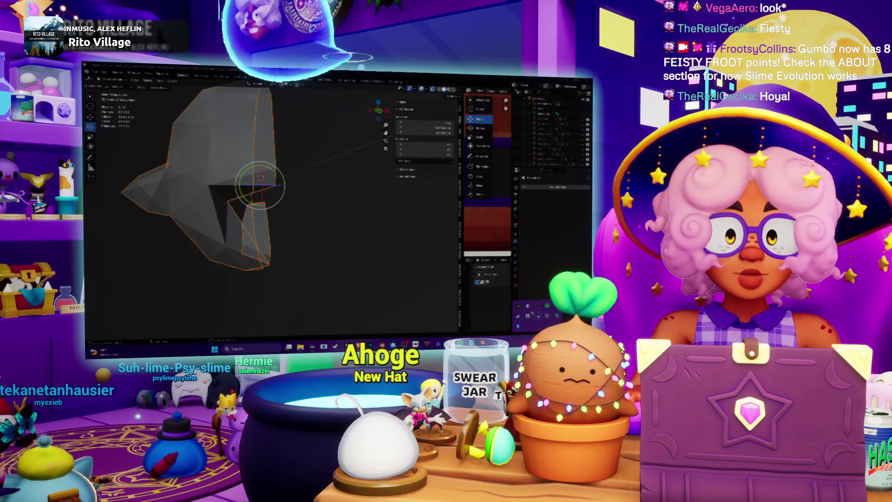
- Add a Mirror modifier to the half ghost head and enter Edit Mode
left_click(529, 313)
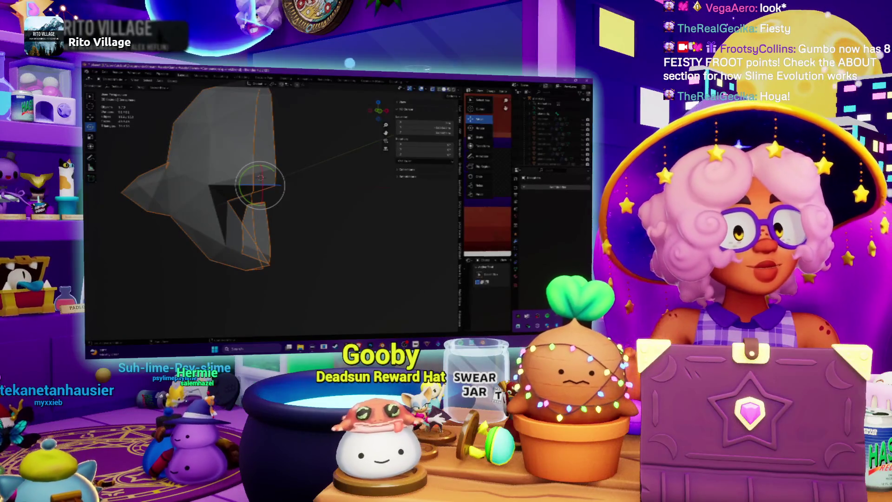
mouse_move(332, 253)
middle_mouse_down("shift")
mouse_move(355, 253)
mouse_move(325, 242)
mouse_move(483, 211)
middle_mouse_up("shift")
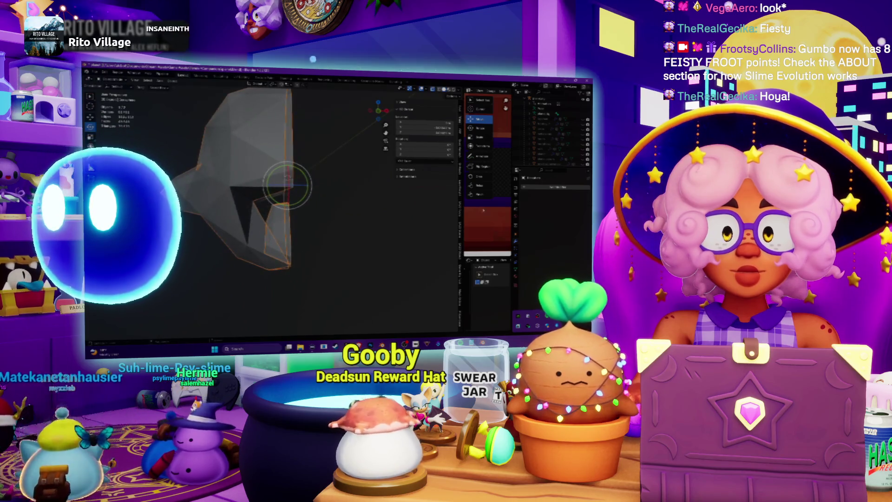
left_click(555, 186)
mouse_move(511, 186)
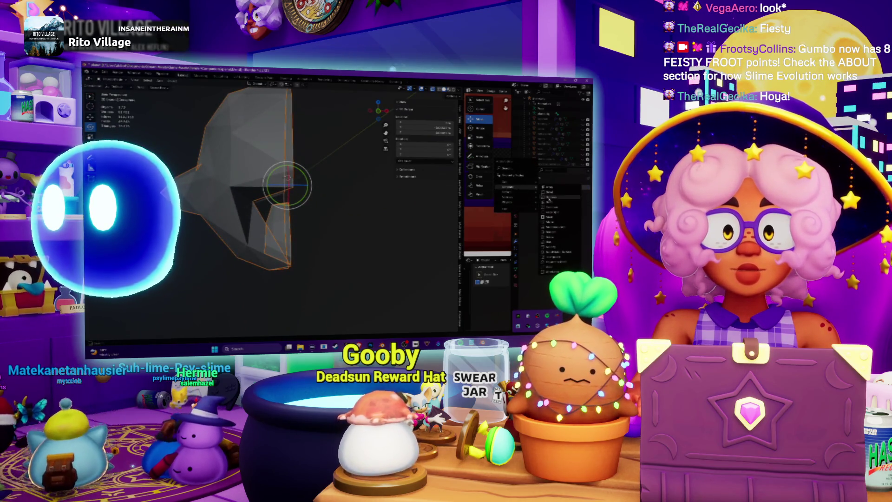
left_click(551, 227)
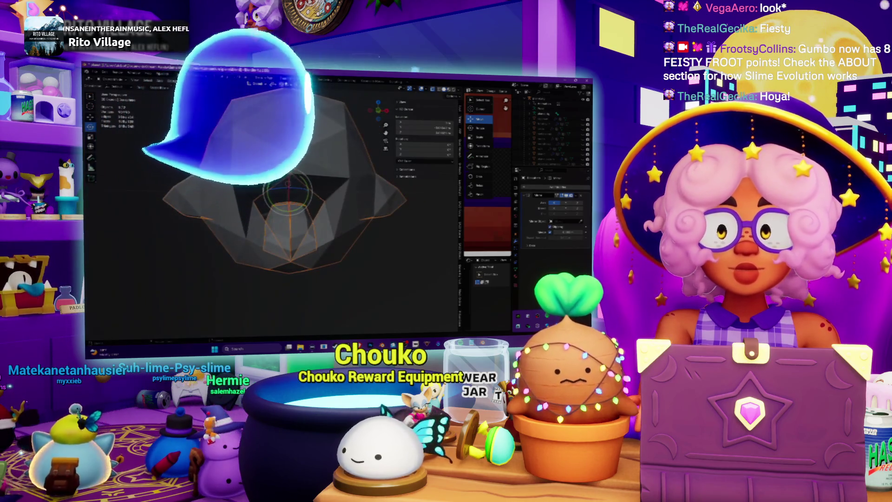
key("Tab")
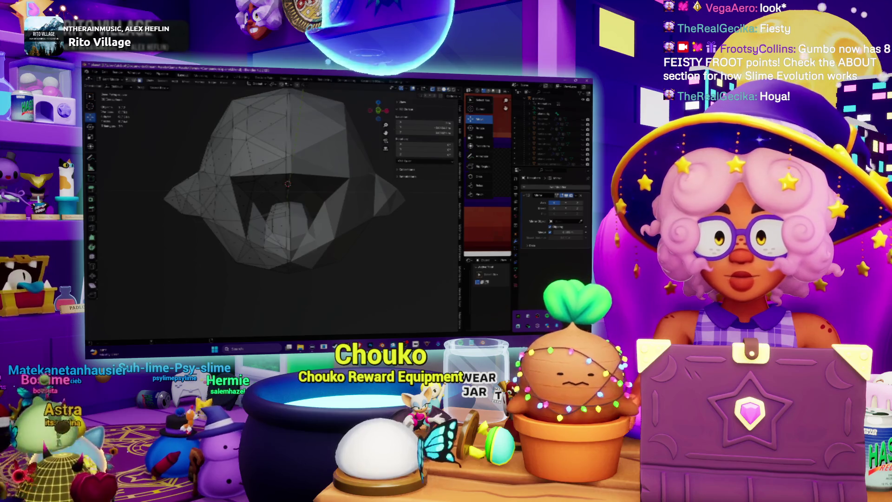
- Inspect the mirrored head from front and angled views, then return to Object Mode
middle_click_drag(278, 209, 297, 207)
left_click(378, 110)
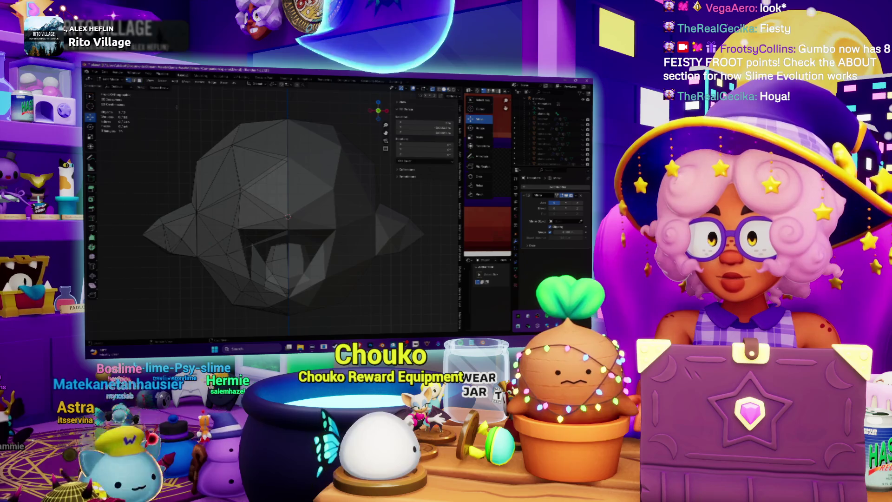
middle_click_drag(260, 139, 266, 126)
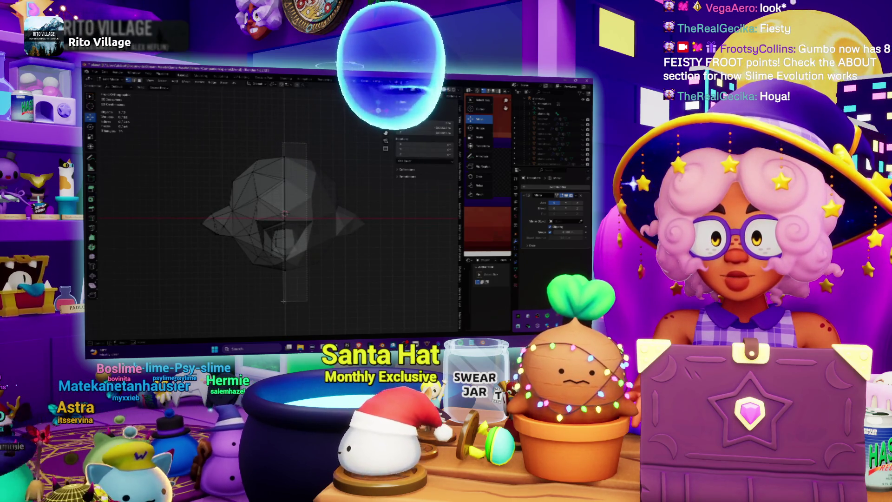
left_click_drag(282, 300, 280, 284)
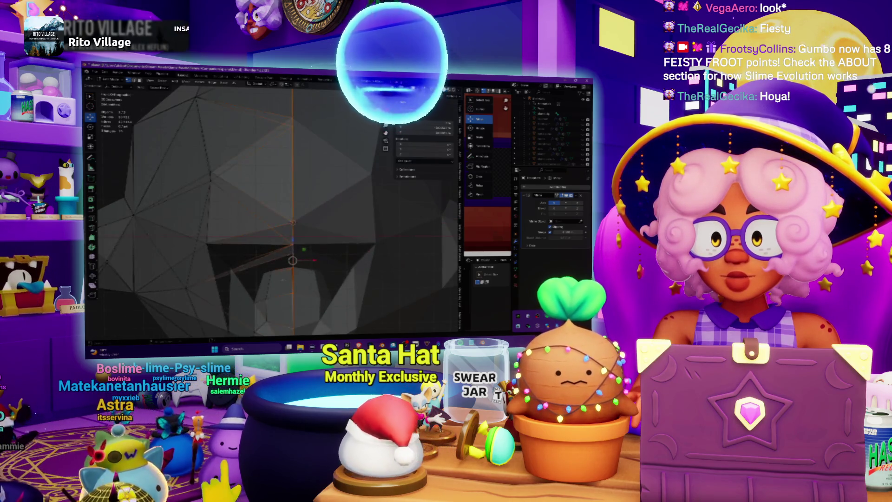
scroll(288, 209, "down", 6)
mouse_move(297, 223)
middle_mouse_down()
mouse_move(308, 234)
mouse_move(304, 248)
middle_mouse_up()
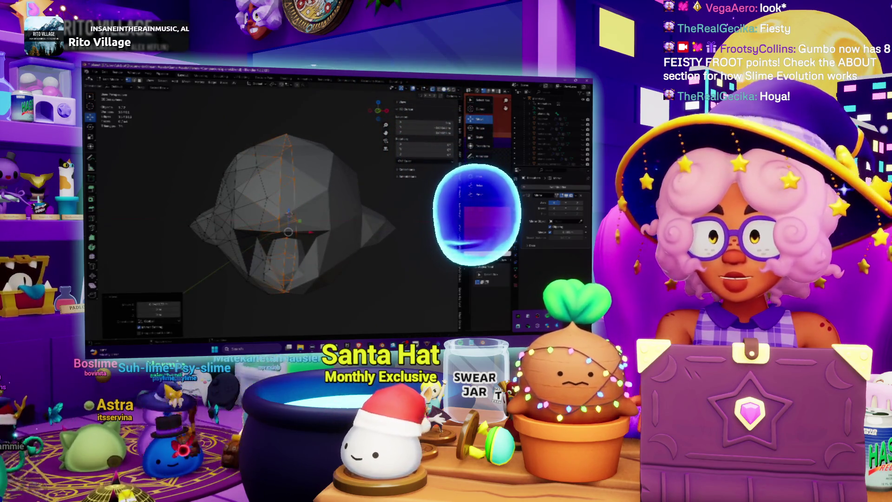
key("Tab")
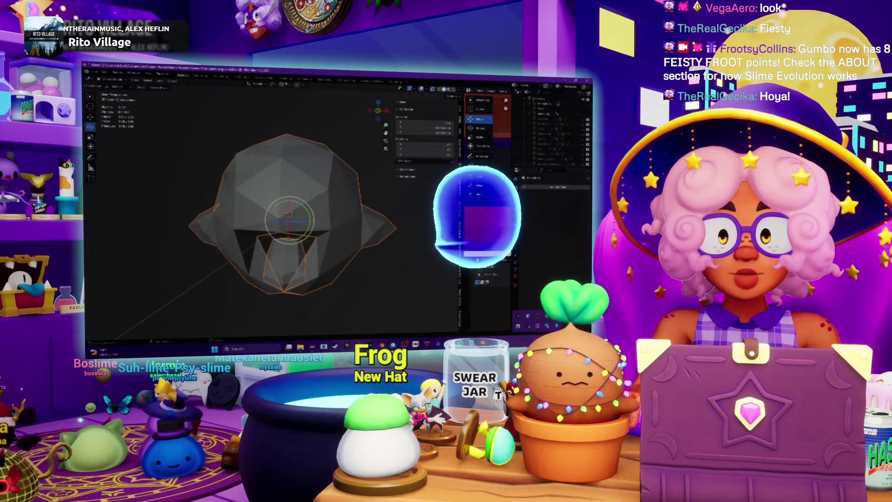
- Turn off X-ray so the head shows as opaque, and re-enter Edit Mode
scroll(322, 240, "up", 4)
middle_click_drag(322, 240, 321, 207)
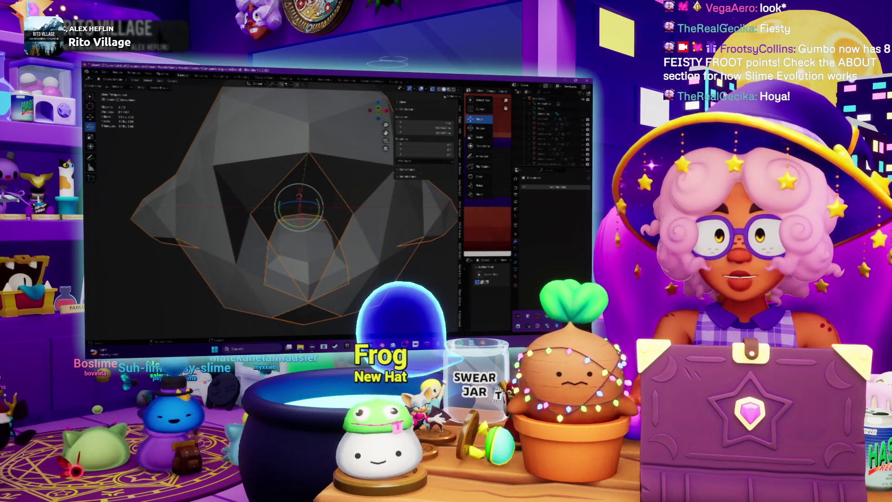
left_click(433, 89)
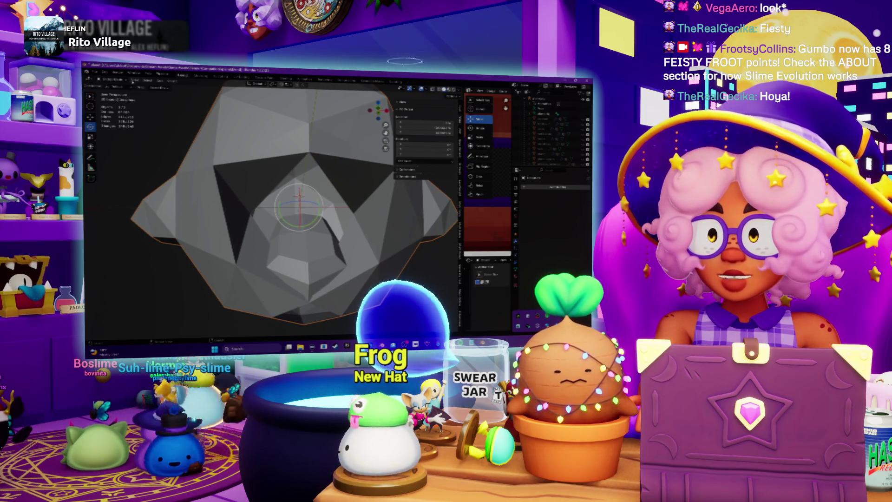
key("Tab")
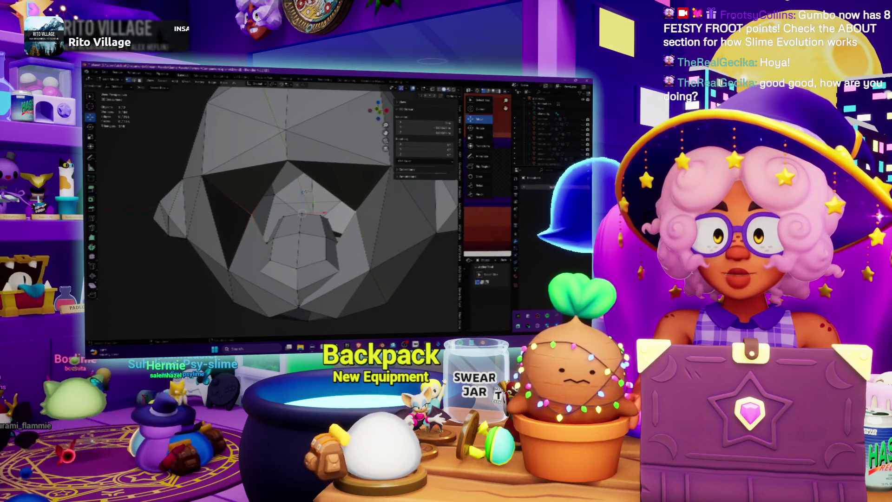
- Select a face on the head's front and line up a level front view
left_click(305, 191)
mouse_move(305, 191)
middle_mouse_down()
mouse_move(295, 188)
mouse_move(304, 192)
mouse_move(299, 242)
middle_mouse_up()
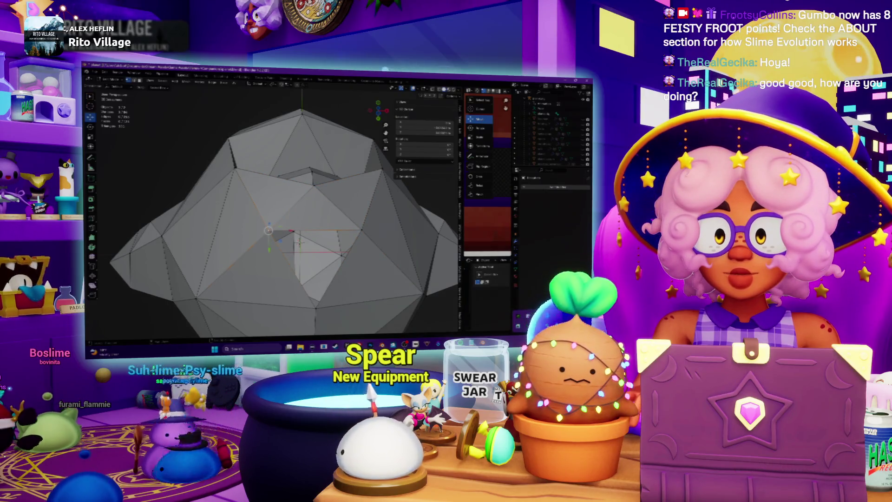
mouse_move(300, 242)
middle_mouse_down()
mouse_move(317, 287)
mouse_move(320, 279)
middle_mouse_up()
scroll(309, 267, "down", 3)
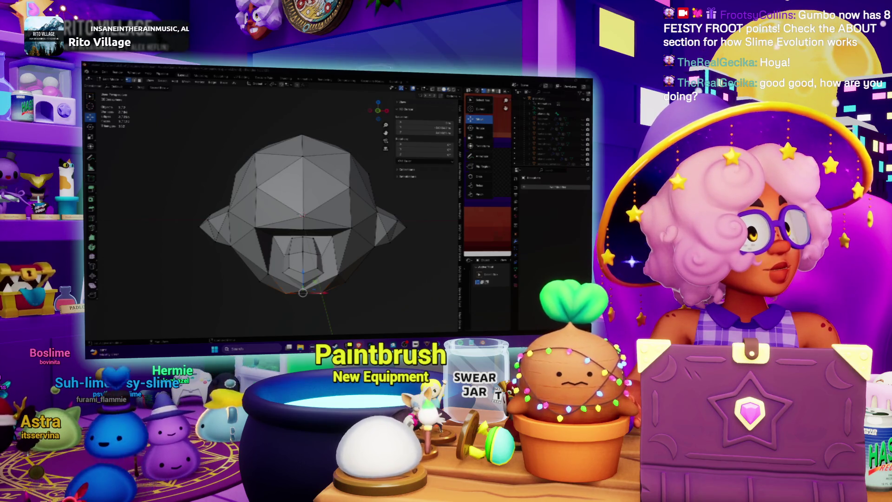
scroll(310, 225, "up", 3)
middle_click_drag(309, 225, 156, 133)
key("KP_1")
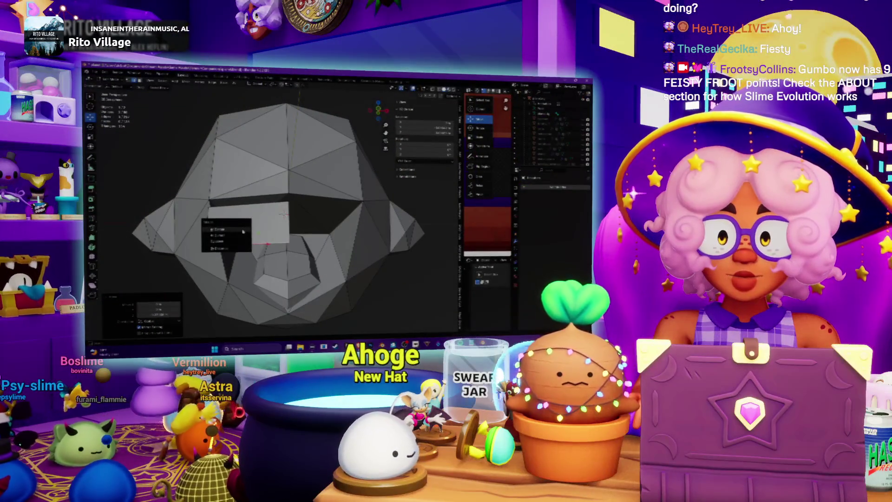
- Merge the face at center into a triangle beside the slit and tidy nearby geometry
left_click(243, 231)
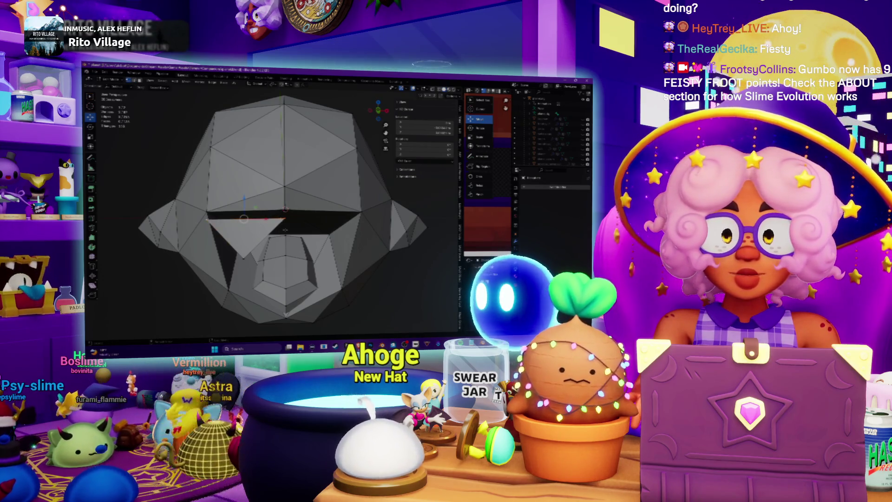
left_click(263, 229)
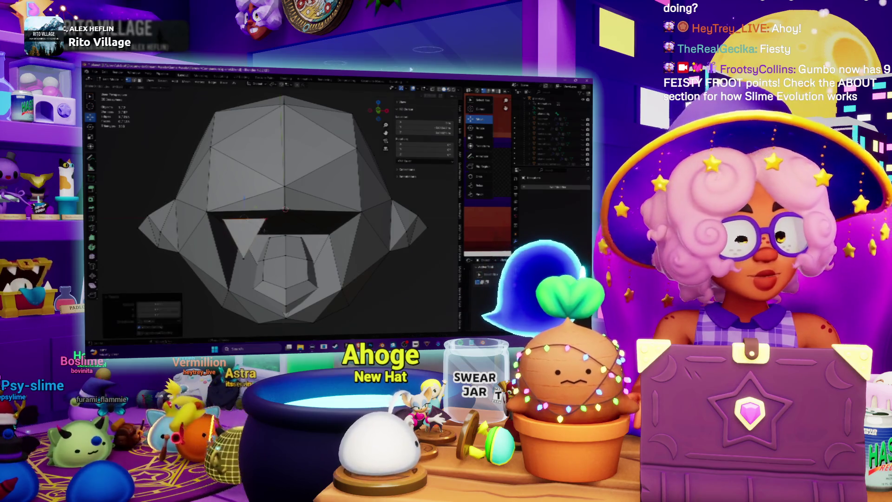
middle_click_drag(284, 209, 232, 196)
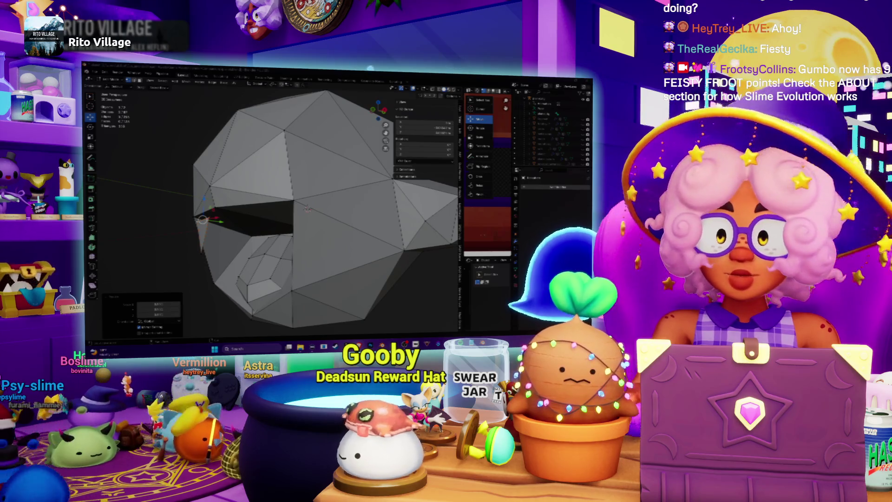
mouse_move(306, 209)
middle_mouse_down()
mouse_move(329, 213)
mouse_move(288, 186)
middle_mouse_up()
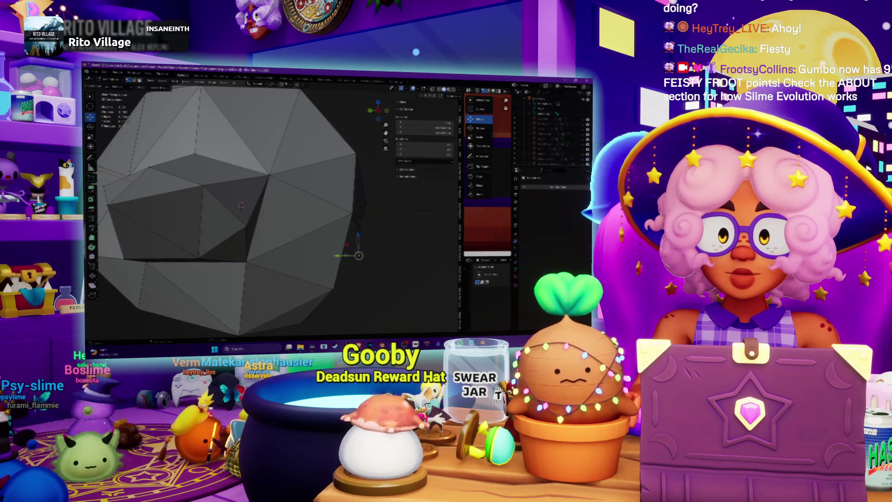
mouse_move(246, 207)
middle_mouse_down()
mouse_move(315, 206)
mouse_move(278, 204)
middle_mouse_up()
key("ctrl+z")
key("m")
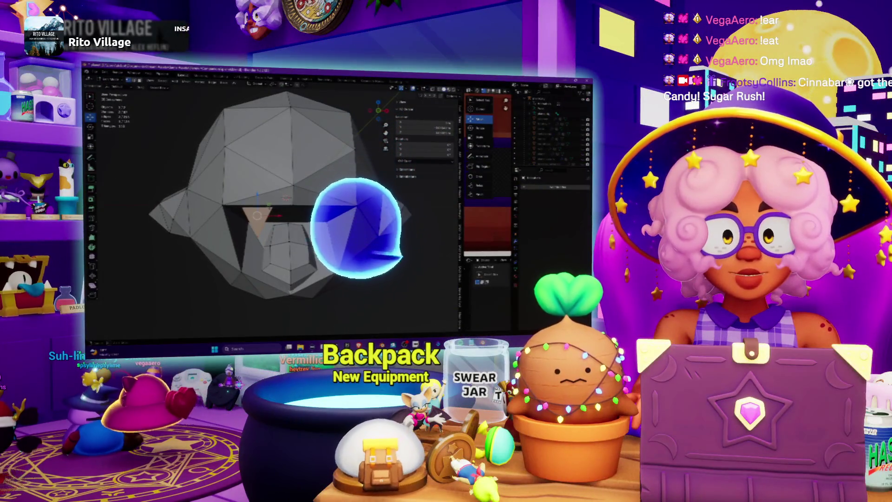
- Apply the pending operation and check the mesh from top, bottom and side views
key("Return")
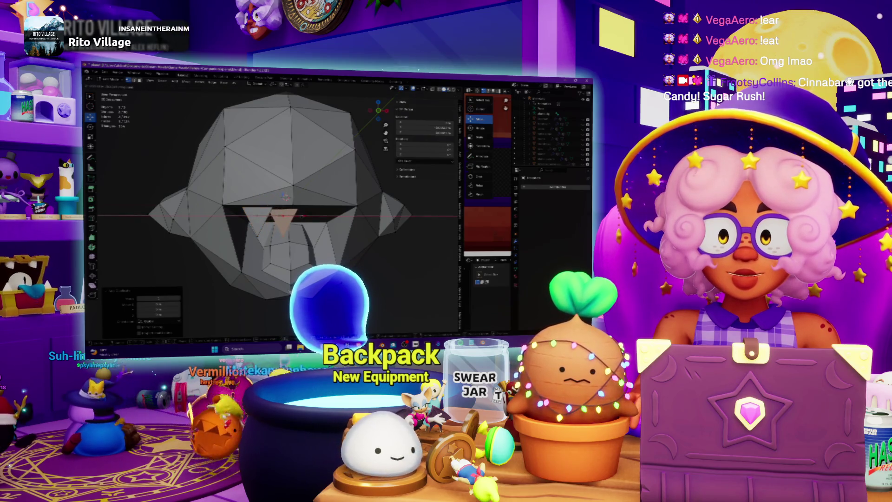
key("KP_8")
key("KP_8")
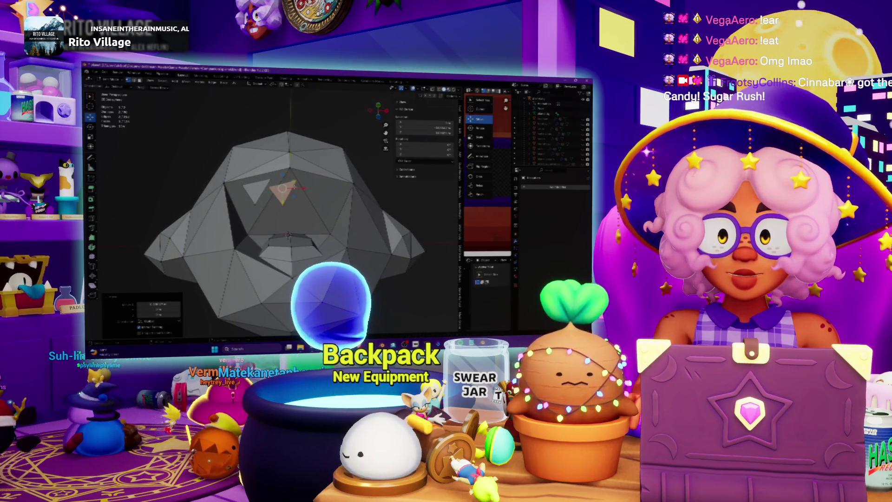
key("ctrl+z")
key("KP_2")
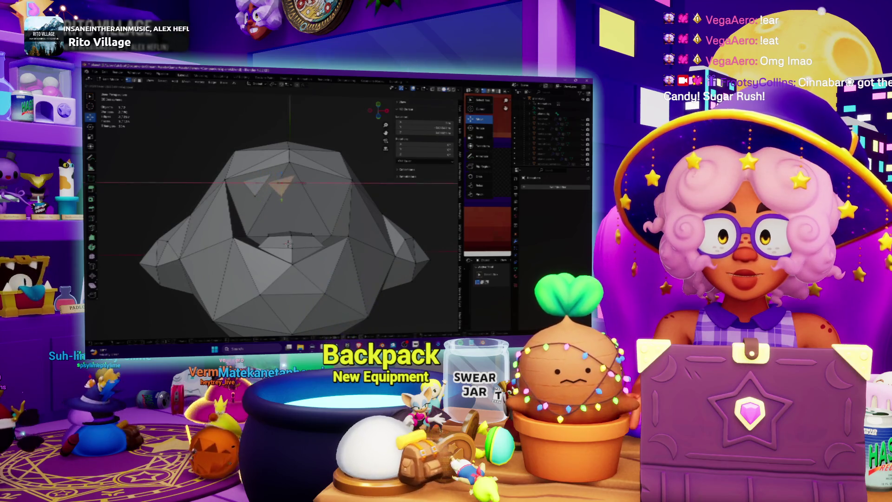
key("ctrl+shift+z")
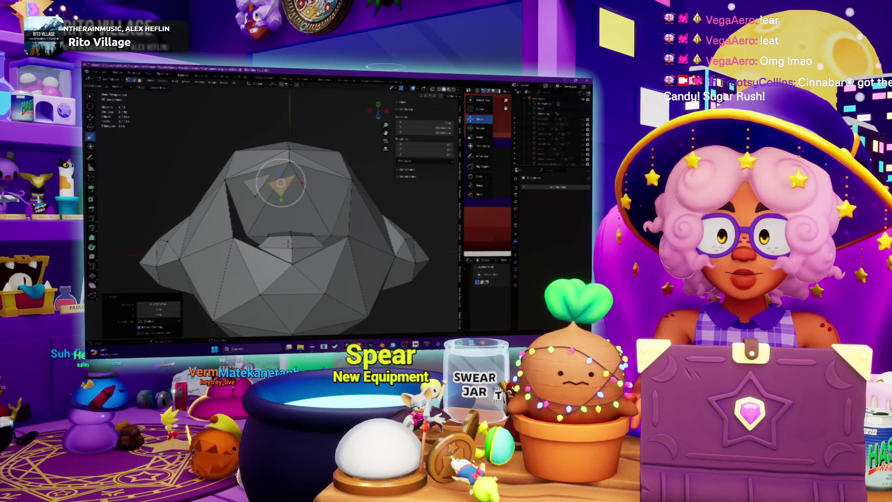
key("KP_4")
key("KP_4")
key("KP_4")
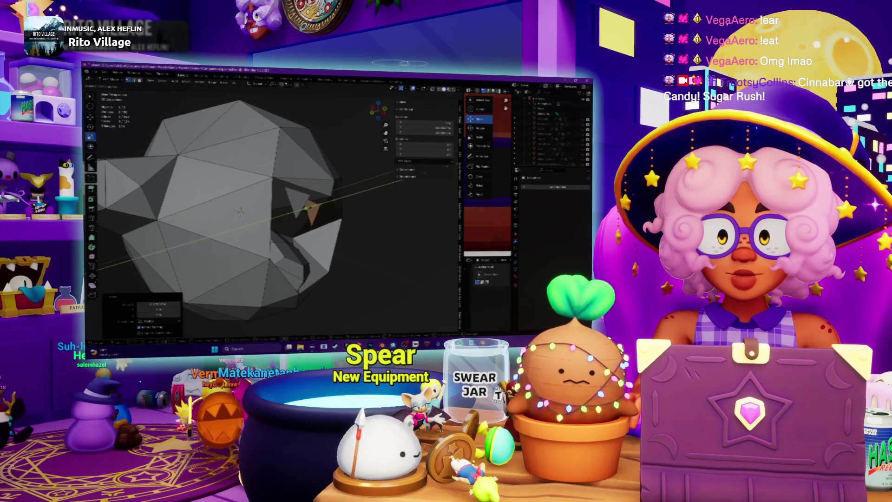
key("KP_6")
key("KP_6")
key("KP_6")
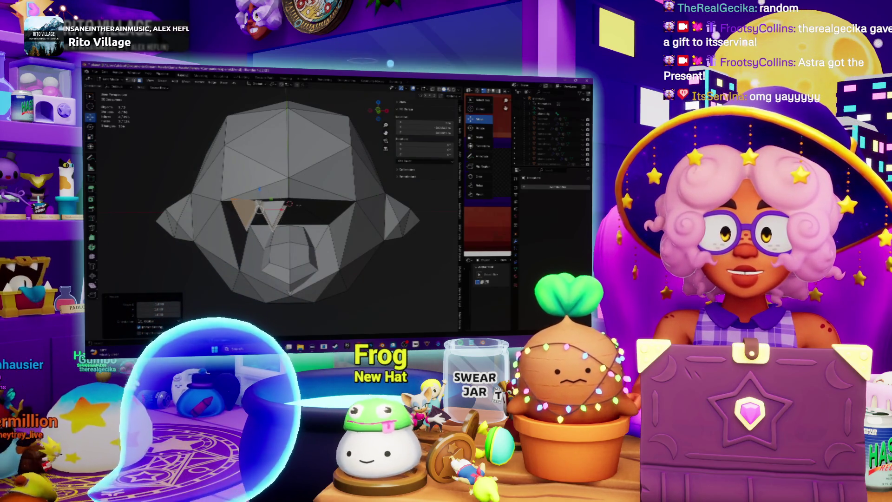
- Duplicate the tooth triangles and slide them along X into the mouth
key("shift+d")
key("x")
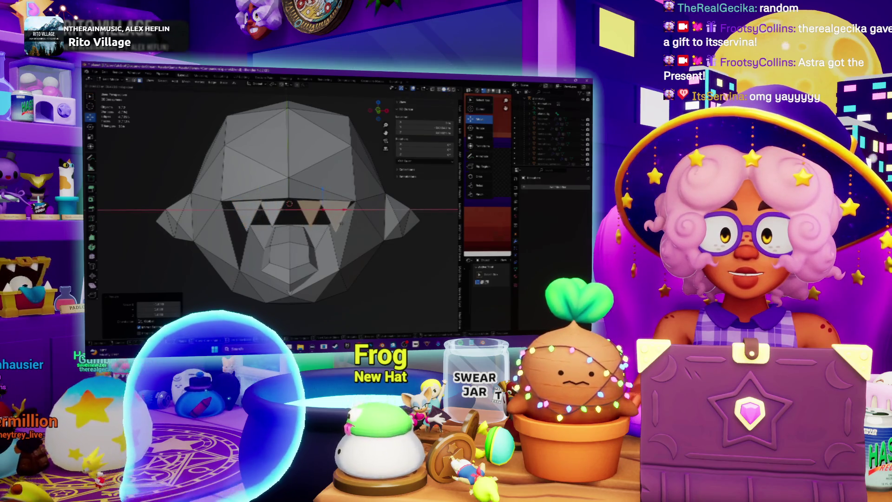
key("Return")
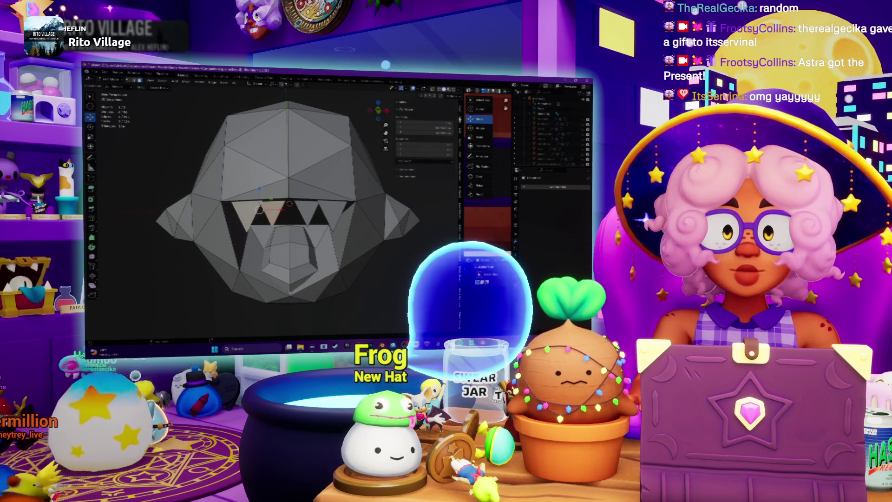
key("m")
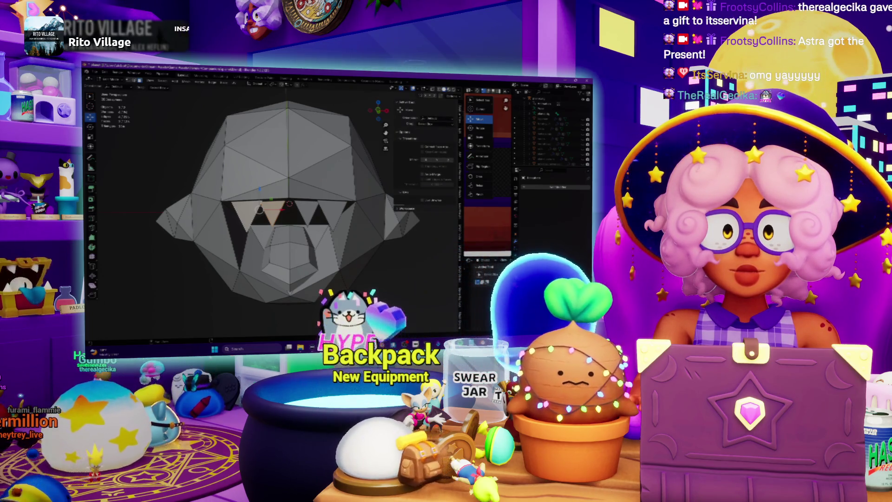
- Show the Image Editor beside the 3D view and select the ghost's material slot
left_click_drag(463, 216, 343, 211)
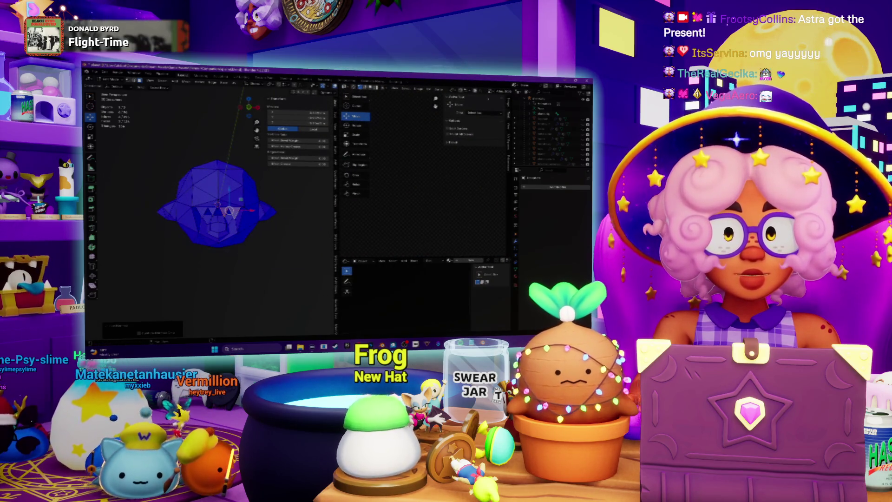
scroll(413, 152, "up", 5)
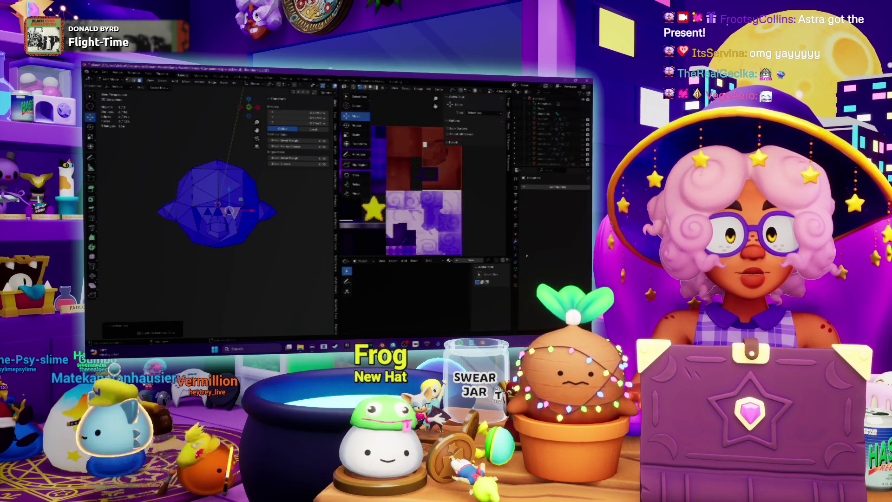
left_click(536, 210)
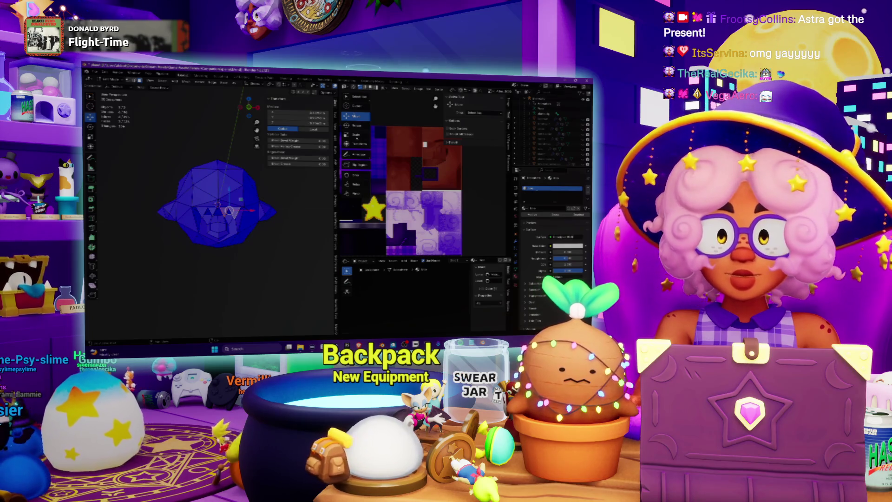
left_click_drag(337, 209, 407, 209)
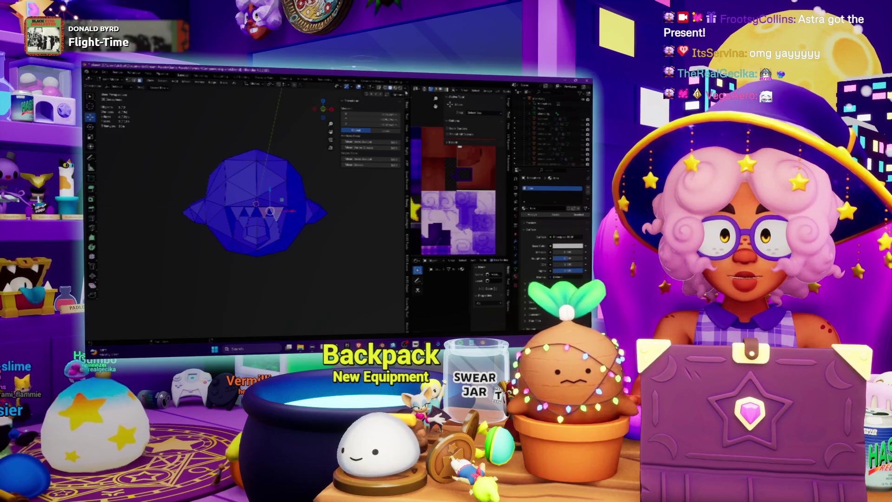
- Uncheck Face Orientation in the Viewport Overlays so the head appears grey
left_click(405, 89)
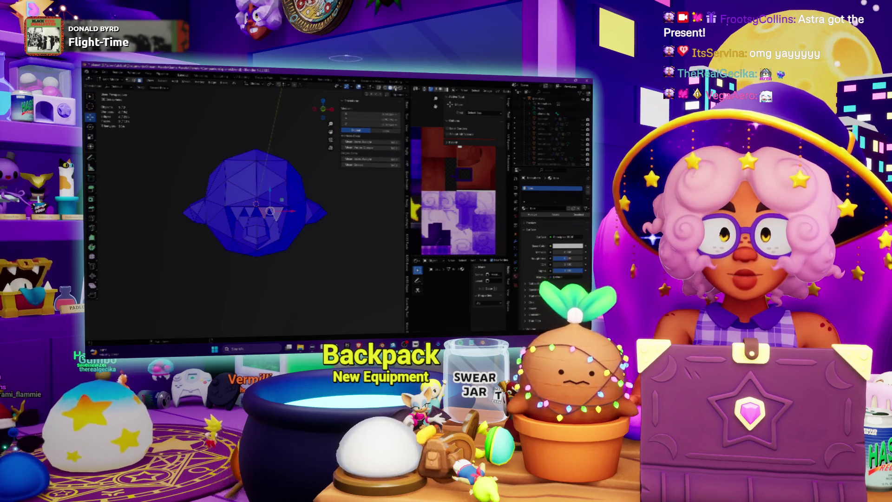
left_click(362, 88)
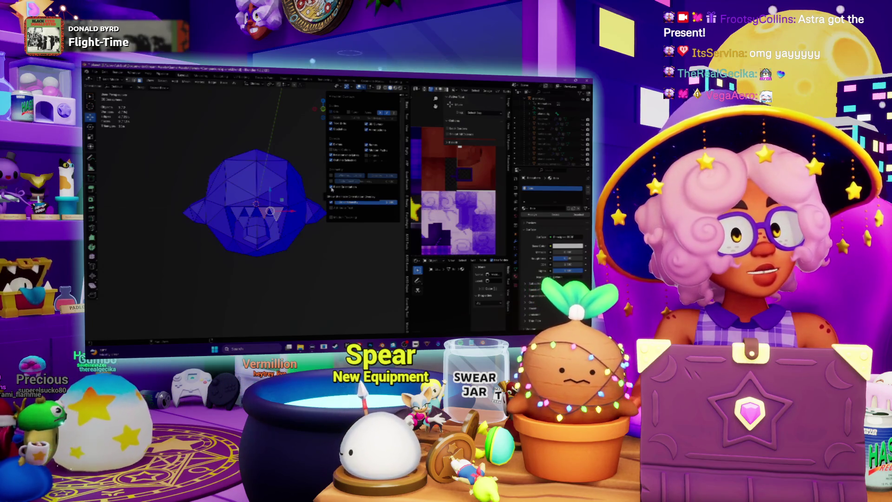
left_click(331, 187)
- Orbit the ghost head from above, front and side angles, then apply an edge-menu operation
mouse_move(260, 209)
middle_mouse_down()
mouse_move(297, 211)
mouse_move(274, 209)
mouse_move(274, 223)
mouse_move(242, 211)
mouse_move(281, 211)
mouse_move(303, 193)
middle_mouse_up()
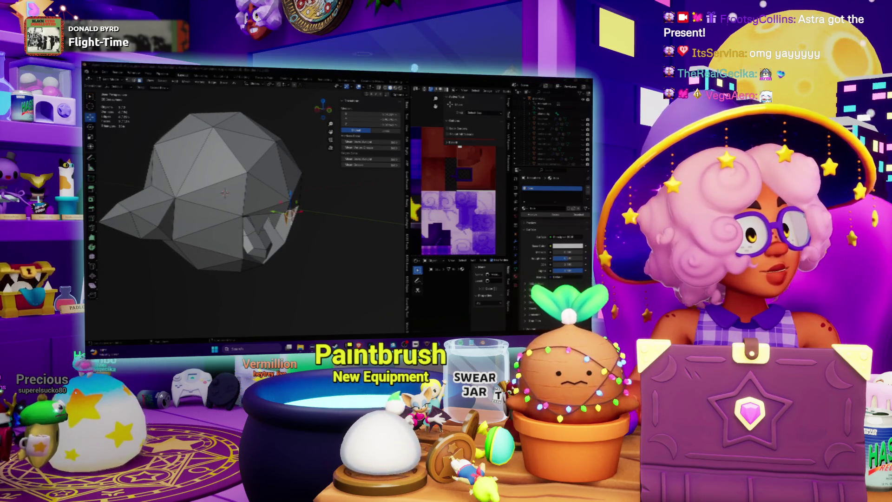
mouse_move(303, 193)
middle_mouse_down()
mouse_move(288, 163)
mouse_move(260, 193)
mouse_move(297, 192)
middle_mouse_up()
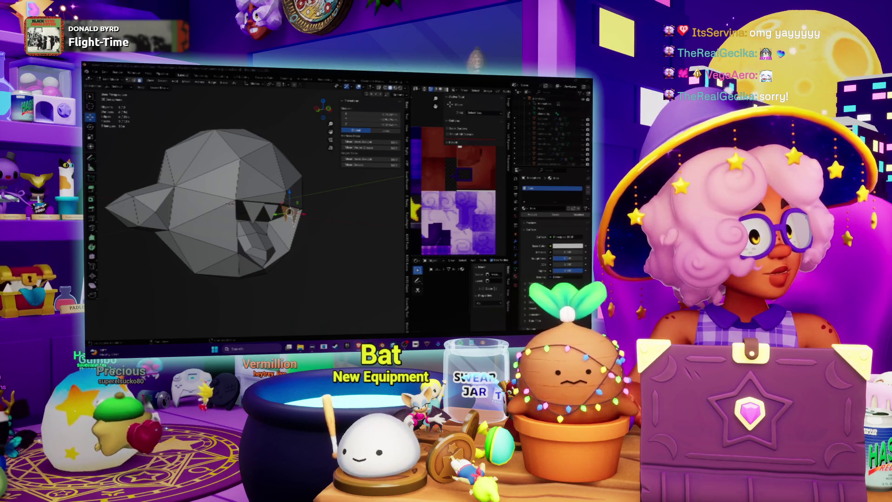
middle_click_drag(255, 209, 301, 209)
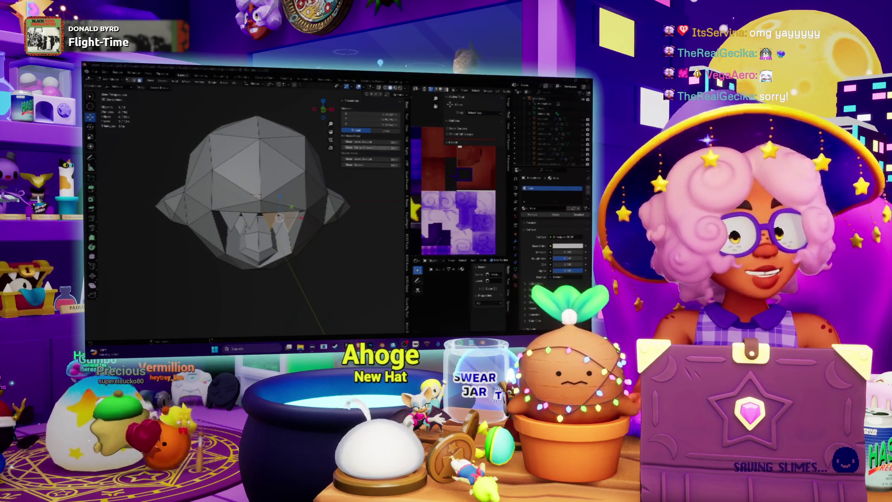
mouse_move(256, 209)
middle_mouse_down()
mouse_move(279, 195)
mouse_move(256, 209)
mouse_move(214, 209)
middle_mouse_up()
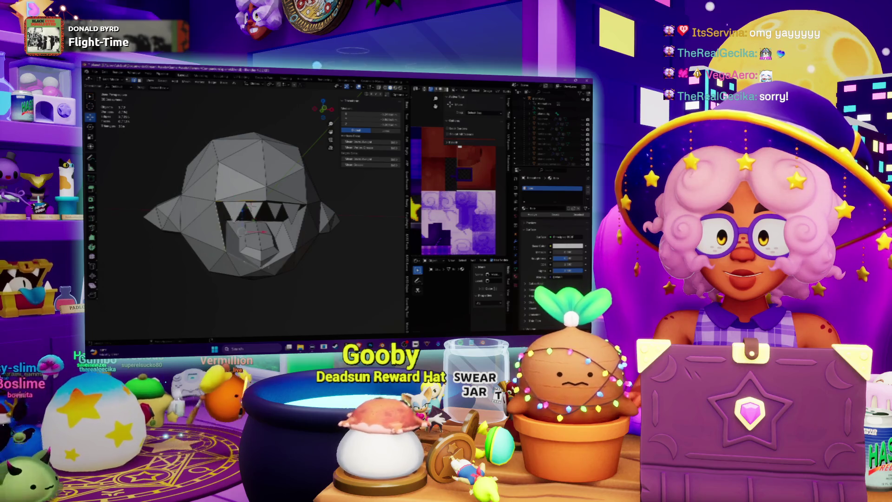
middle_click_drag(260, 260, 282, 259)
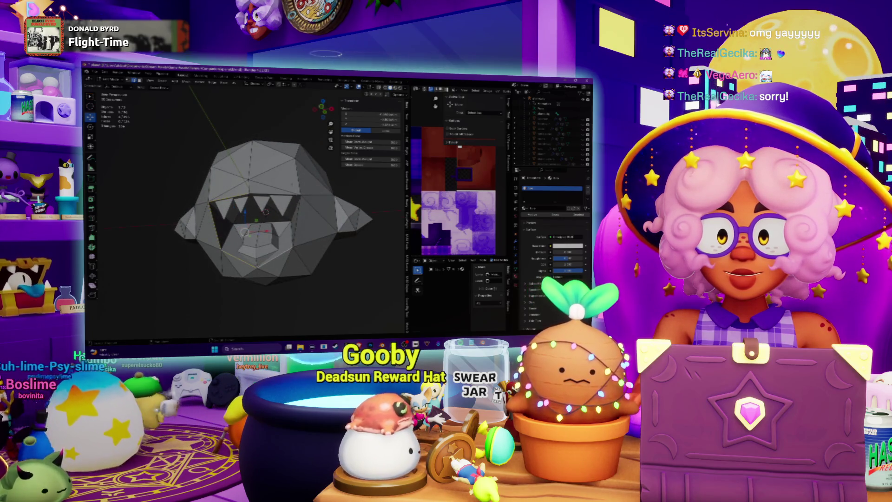
right_click(245, 251)
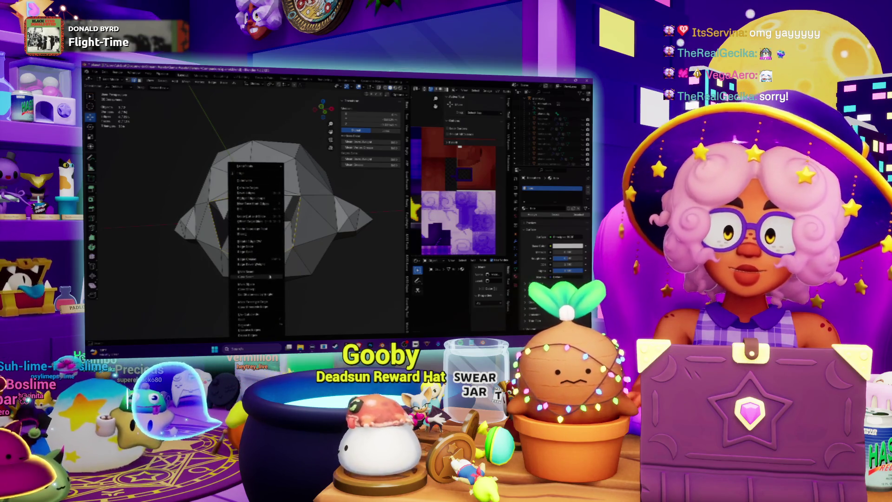
left_click(270, 276)
- Select the whole head, Smart UV Project it, and swap the texture for a new blank image
mouse_move(270, 276)
middle_mouse_down()
mouse_move(302, 251)
mouse_move(334, 251)
mouse_move(302, 261)
mouse_move(274, 237)
middle_mouse_up()
key("a")
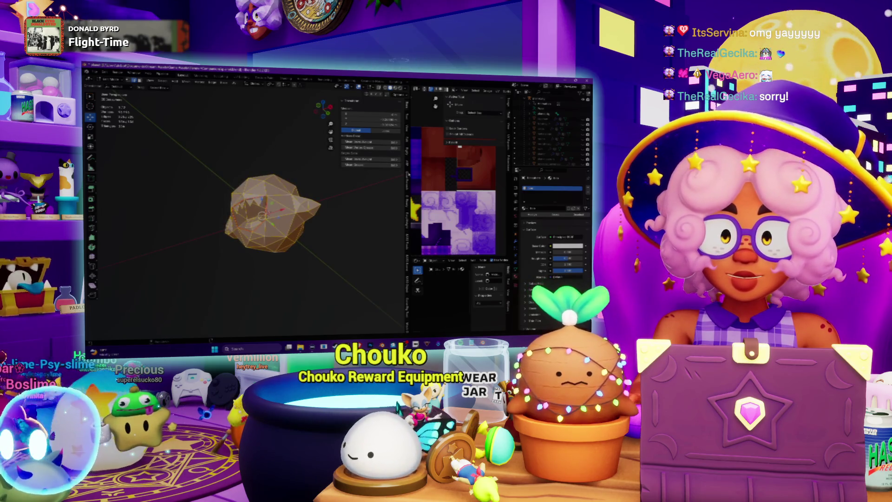
left_click_drag(409, 209, 269, 209)
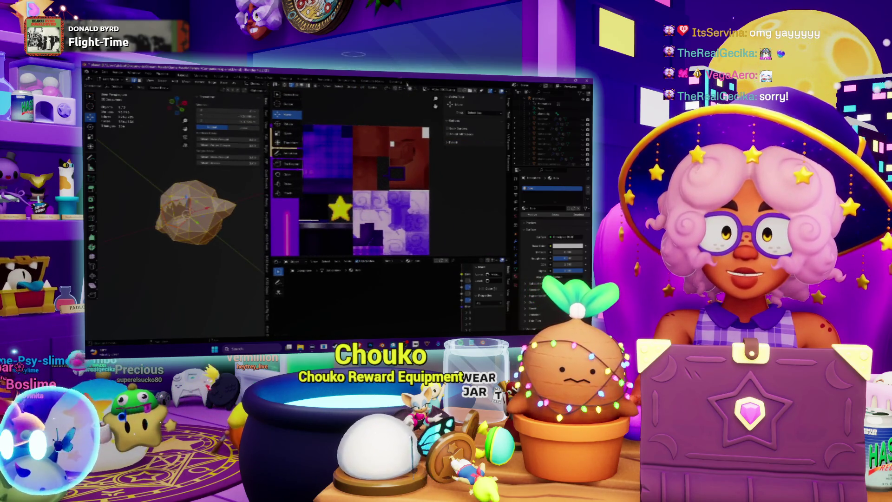
key("u")
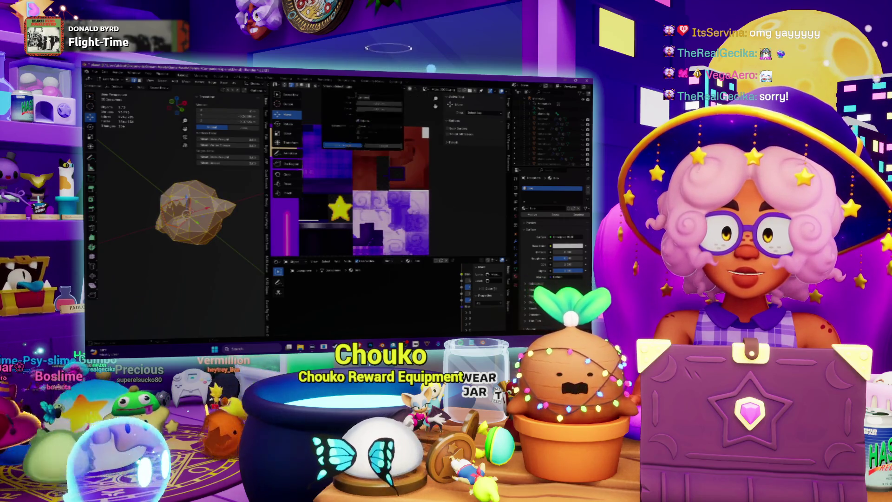
left_click(378, 103)
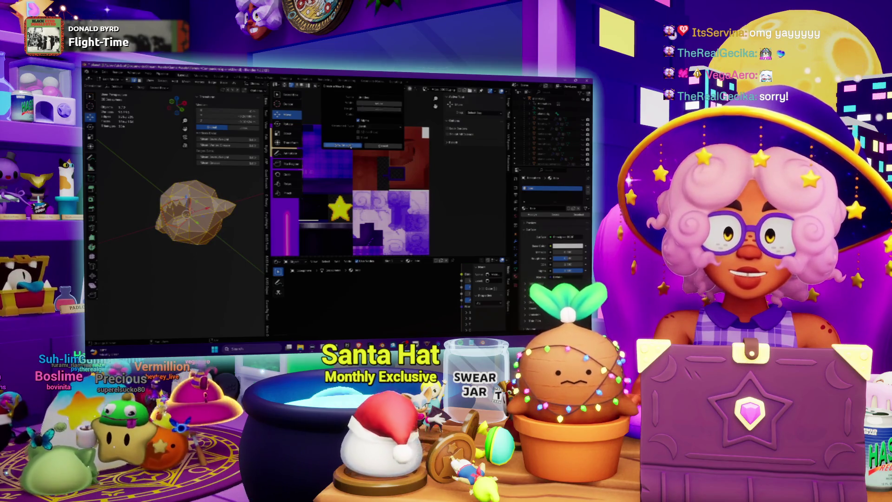
left_click(343, 144)
scroll(344, 196, "up", 5)
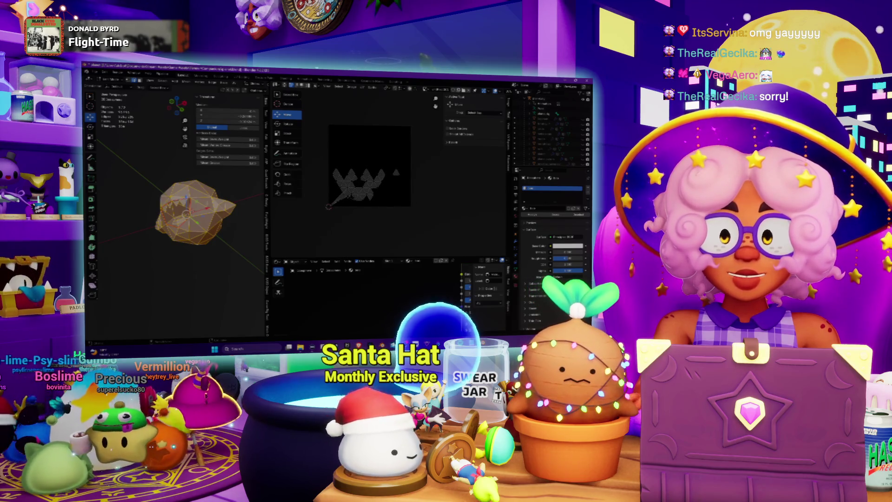
- Unwrap the ghost head's UVs from the UV menu and select the whole mesh
middle_click_drag(214, 218, 228, 222)
left_click(237, 85)
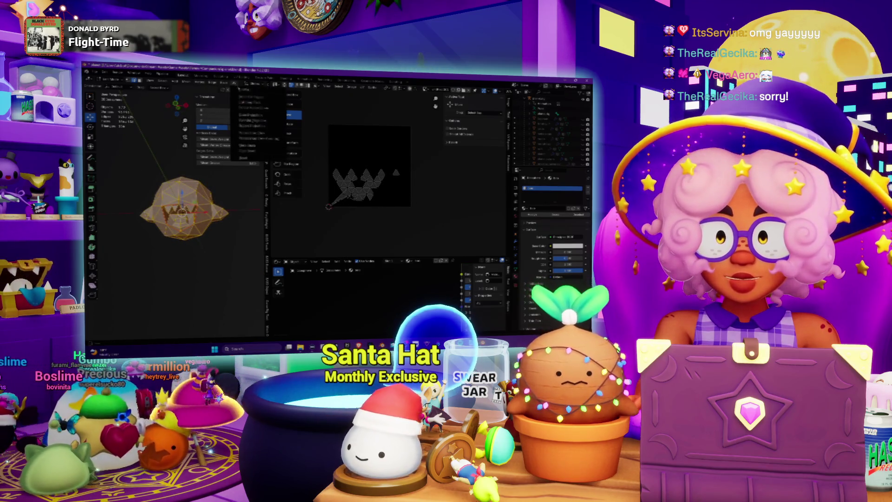
left_click(251, 92)
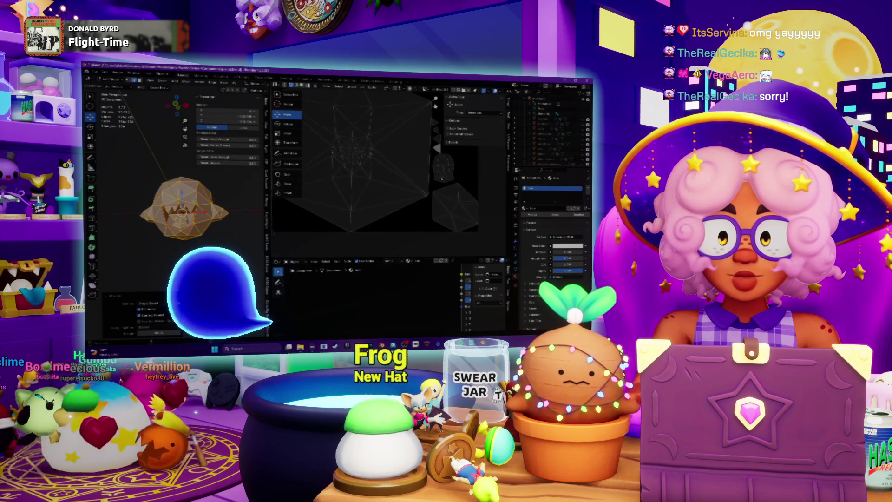
scroll(186, 209, "up", 2)
key("a")
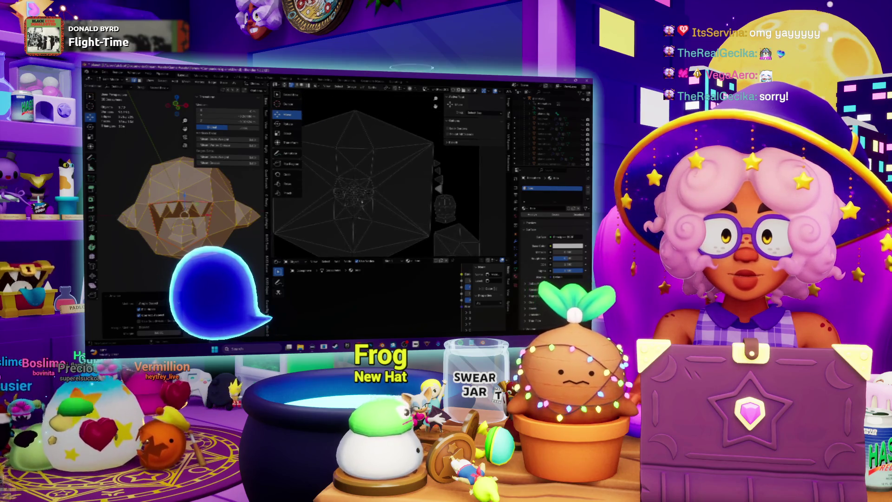
- Scale all UV islands down and re-project them from the UV context menu
middle_click_drag(385, 172, 397, 164)
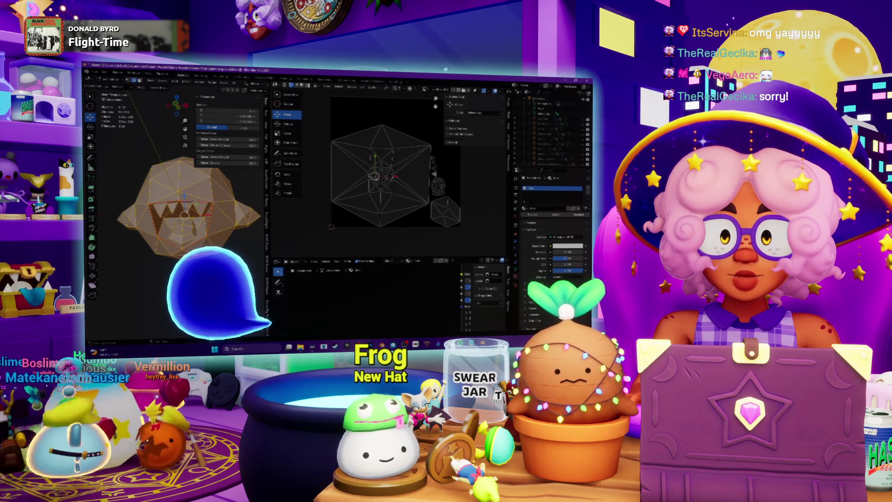
key("a")
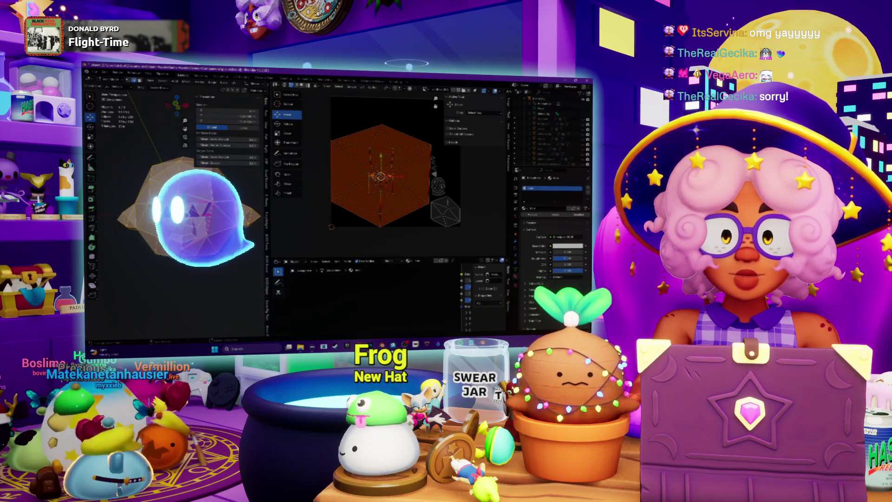
key("s")
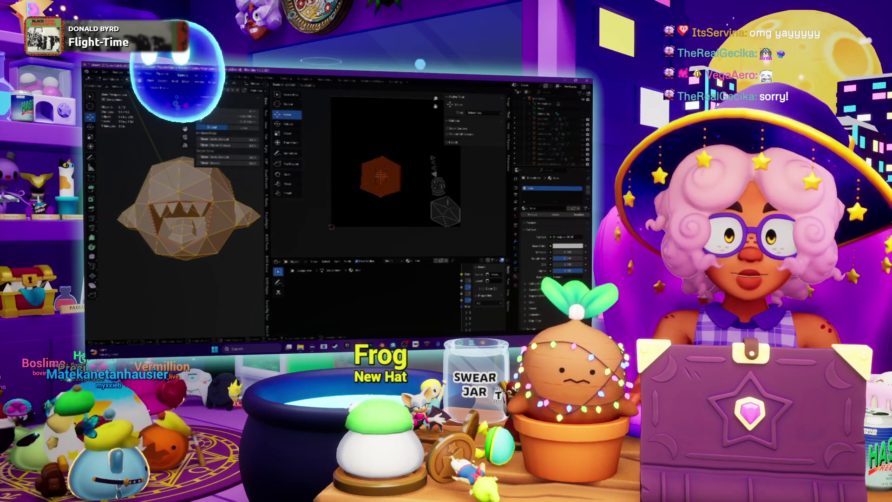
key("Return")
right_click(367, 152)
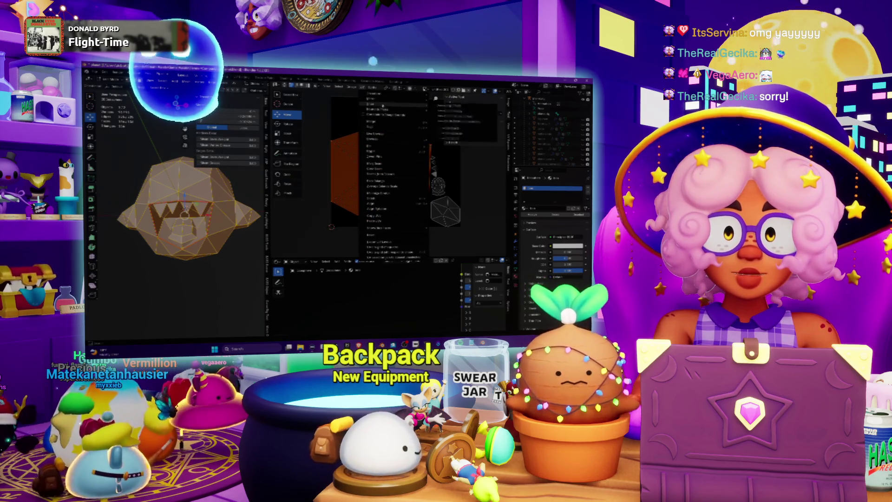
mouse_move(400, 110)
left_click(439, 112)
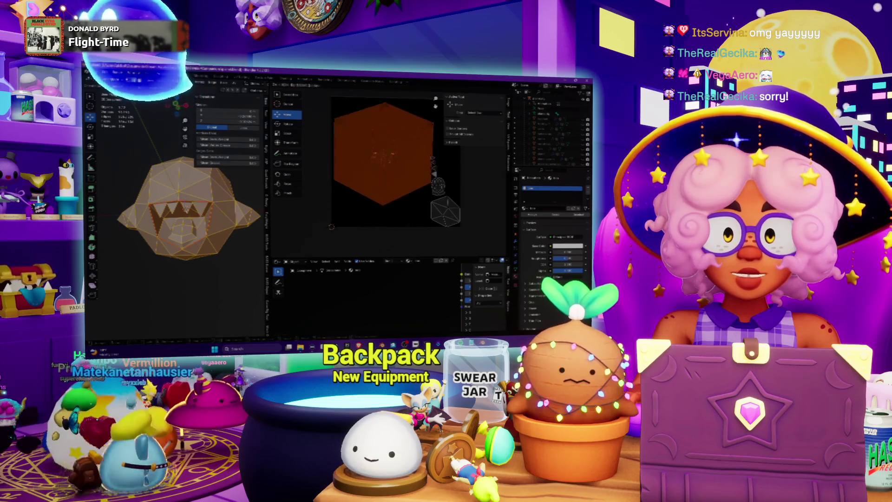
- Pan the UV view and start grabbing the small UV piece
scroll(350, 111, "down", 6)
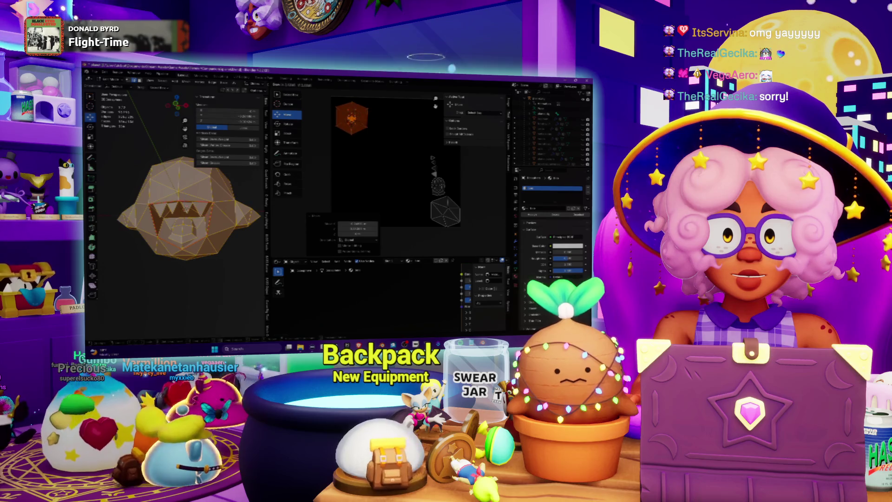
middle_click_drag(401, 148, 395, 163)
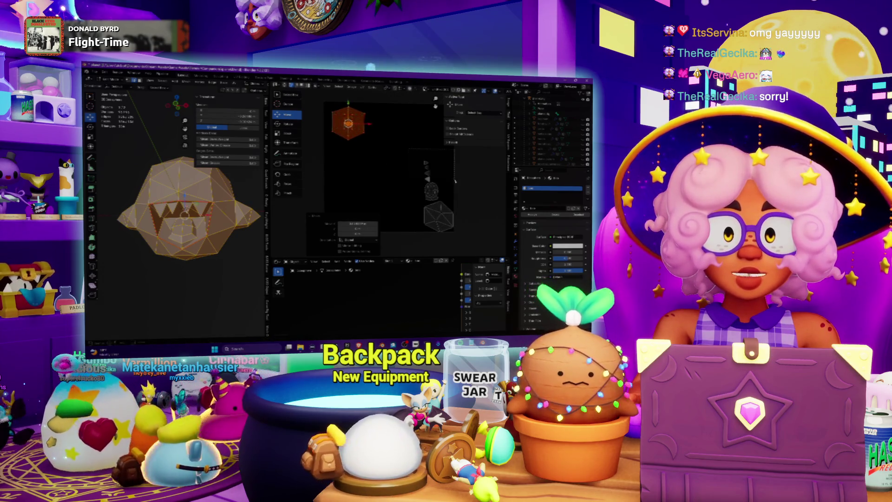
key("g")
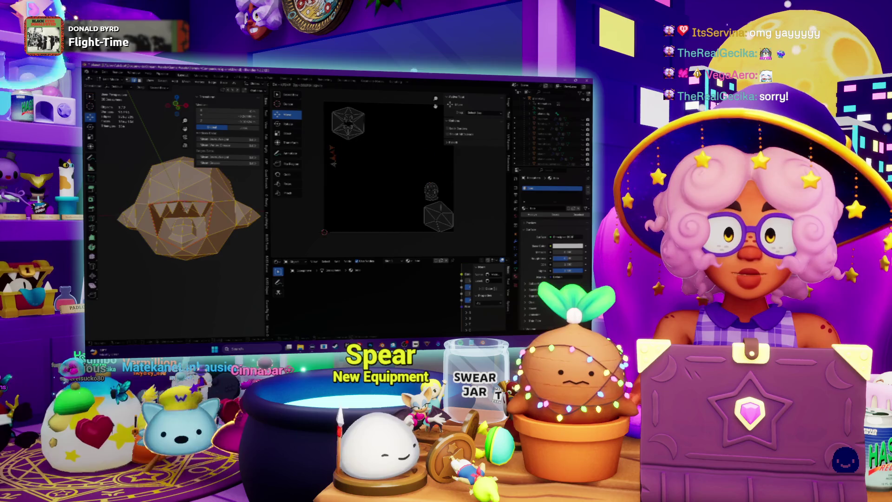
- Drop the small UV piece away from the hexagon island and nudge it into place
left_click(449, 201)
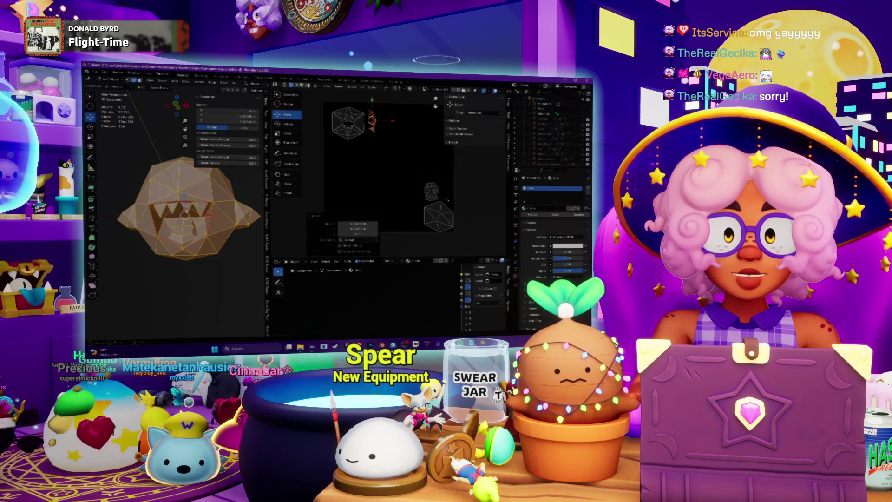
left_click(431, 190)
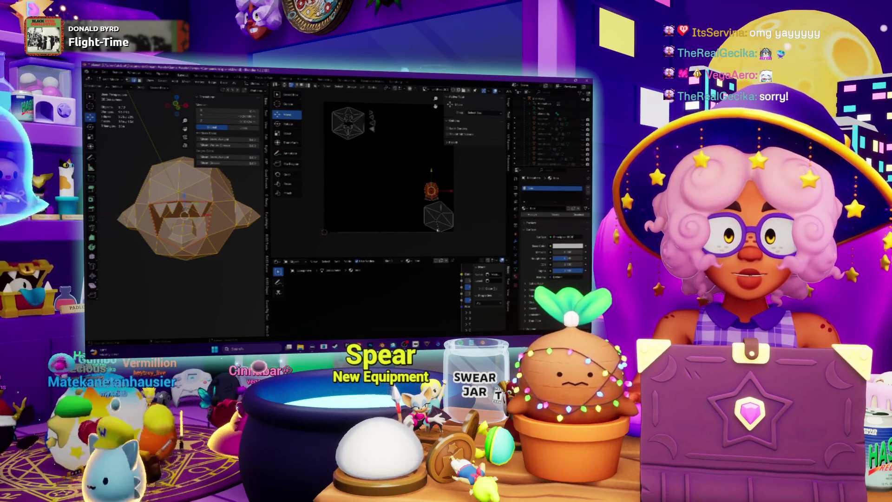
left_click_drag(357, 188, 343, 195)
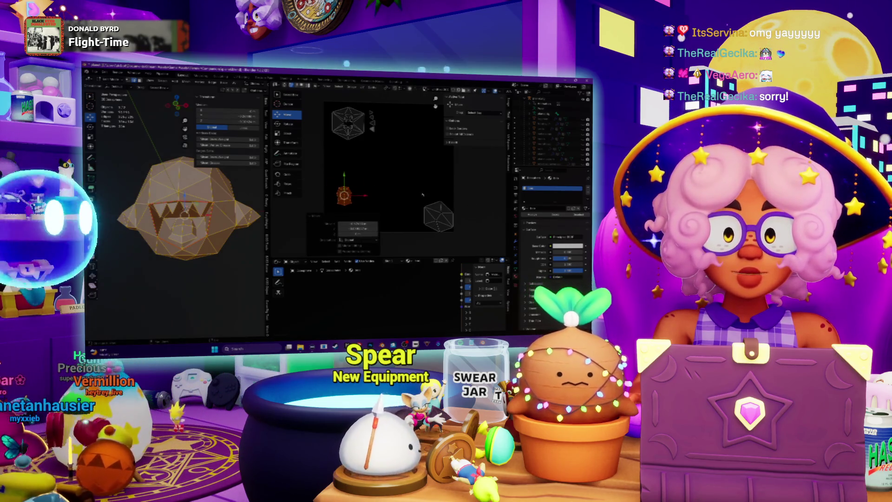
- Rotate and enlarge the hexagon UV island, then move it higher in the UV space
left_click(438, 214)
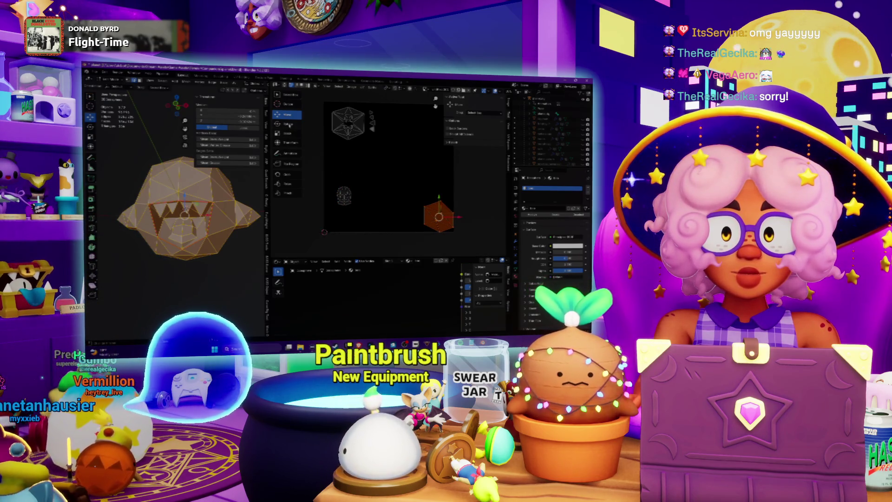
left_click(289, 124)
key("r")
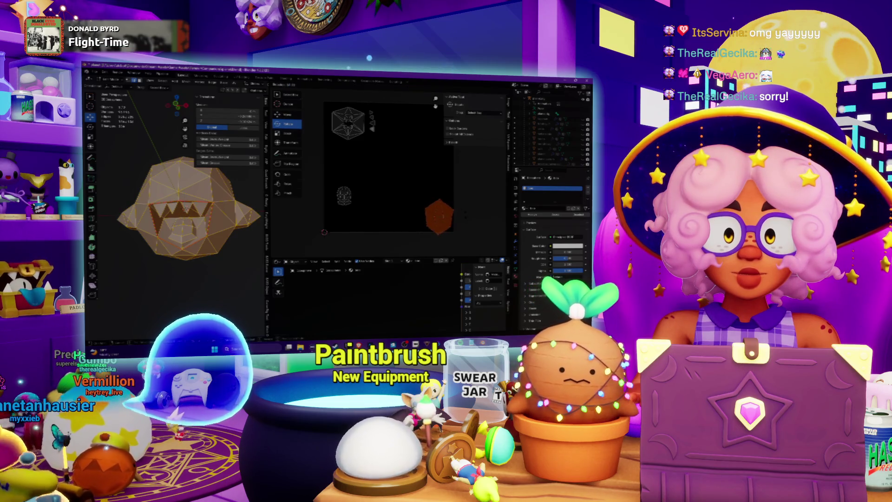
key("Return")
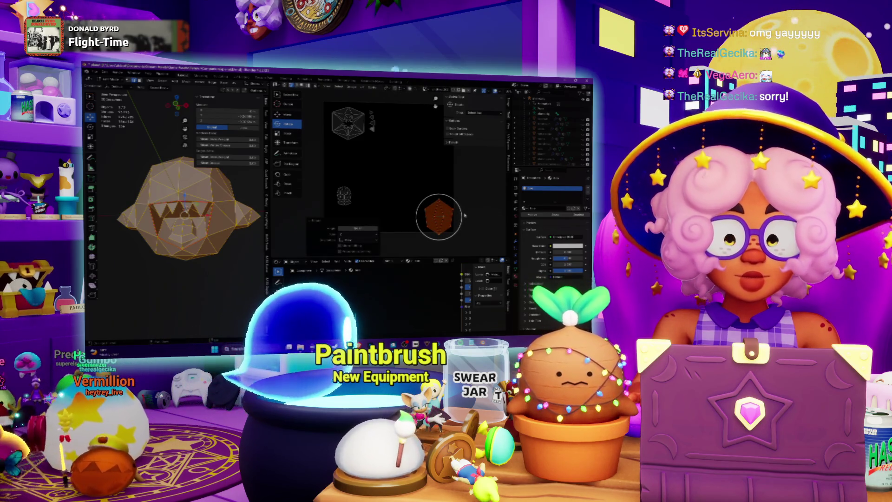
key("s")
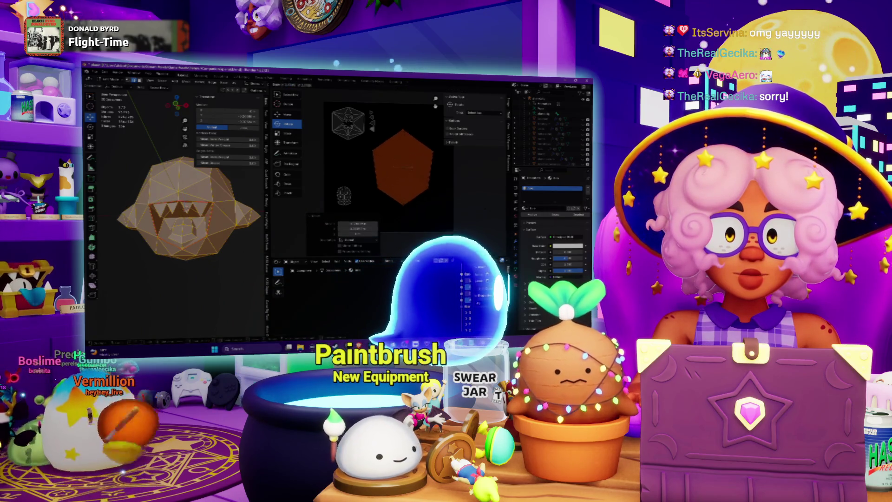
key("Return")
key("g")
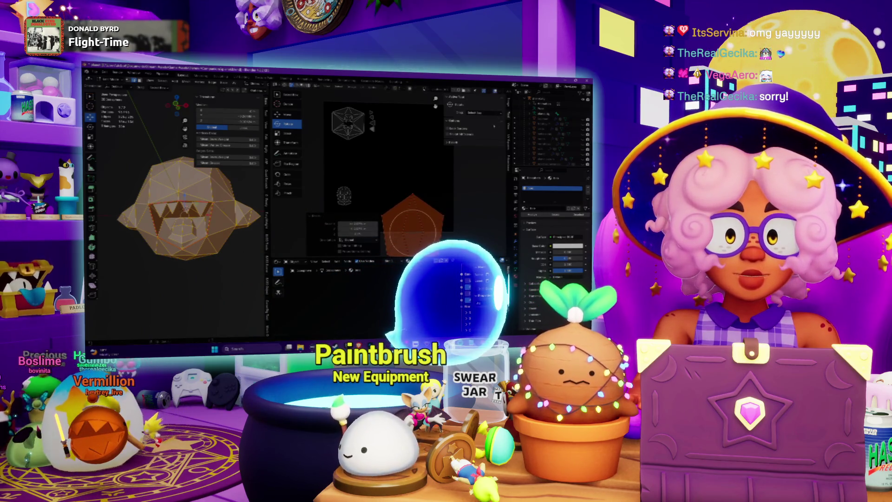
key("Return")
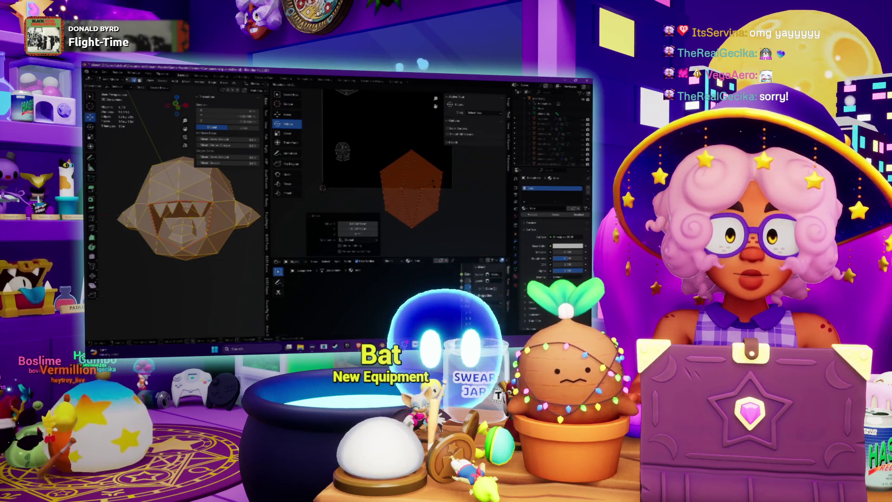
scroll(385, 153, "down", 2)
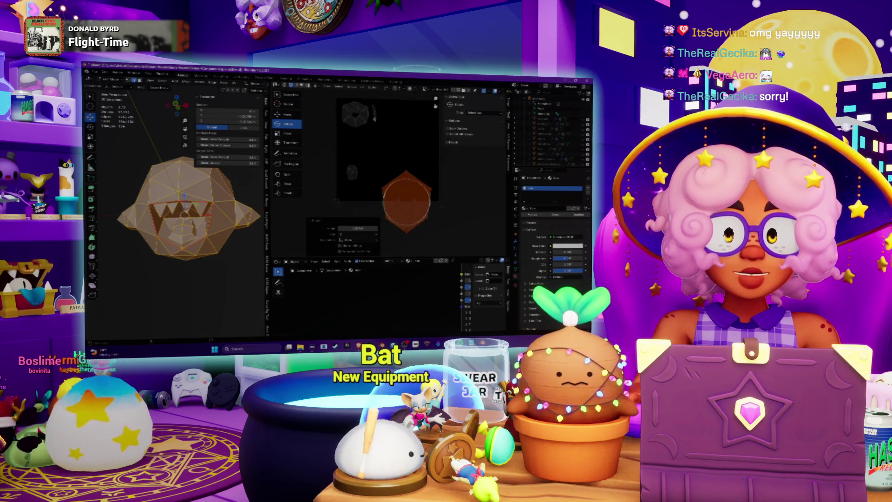
key("g")
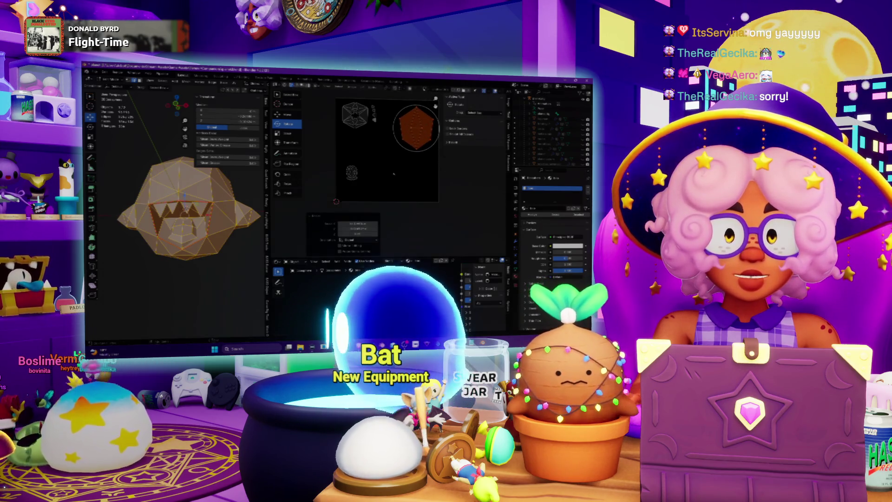
- Enlarge the hexagon island further and shift it slightly down toward the left
left_click(450, 165)
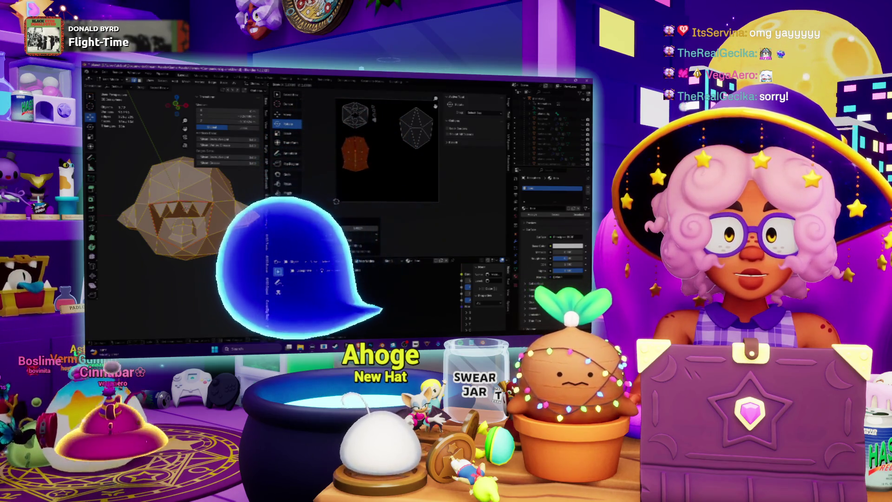
key("s")
left_click(402, 187)
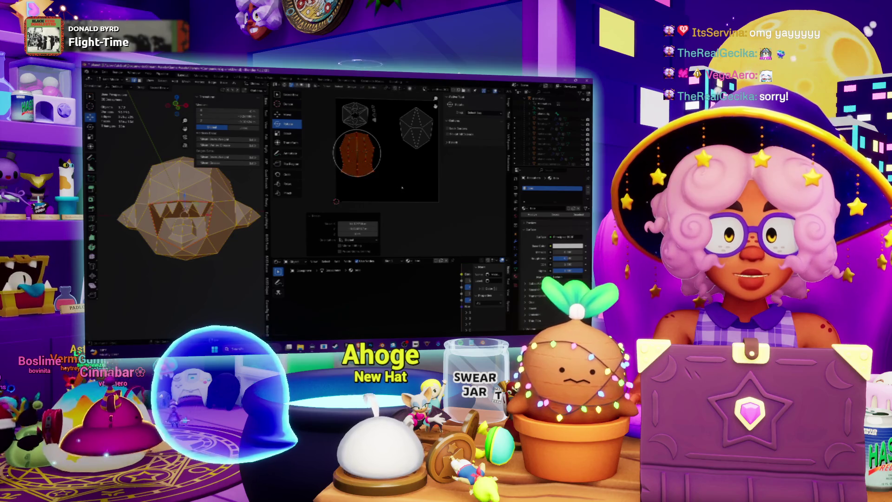
key("g")
left_click(400, 175)
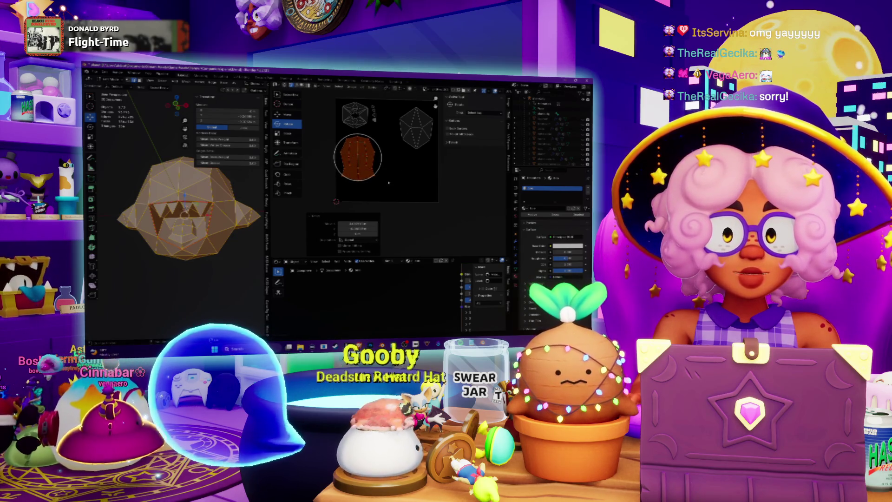
- Orbit the head, zoom the UV Editor, and switch to the music player
middle_click_drag(188, 214, 192, 271)
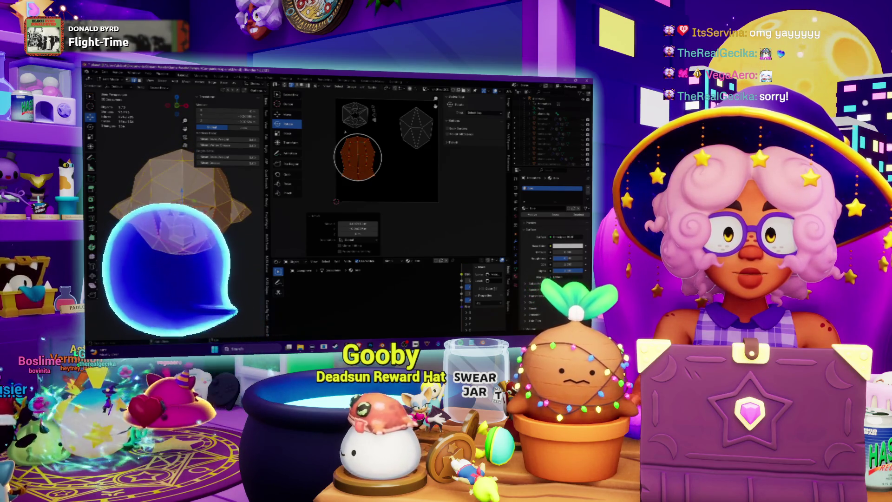
scroll(430, 178, "up", 1)
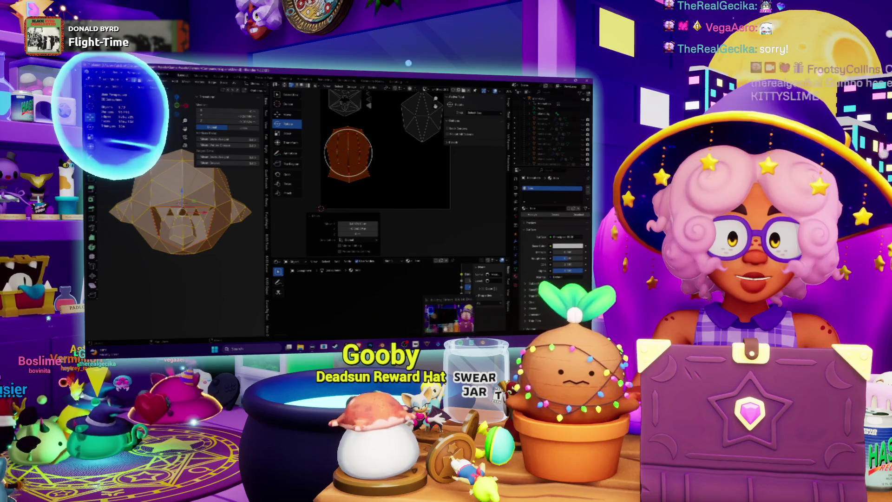
key("alt+Tab")
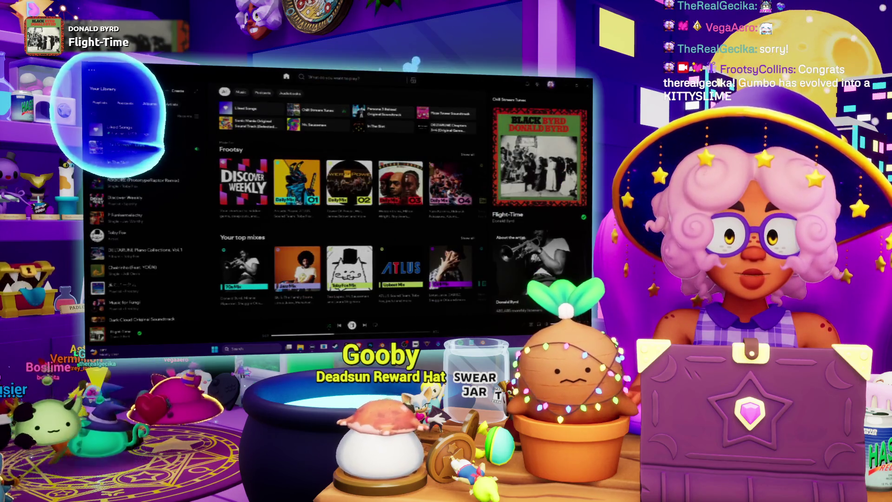
- Pause the Flight-Time track playing in Spotify
key("space")
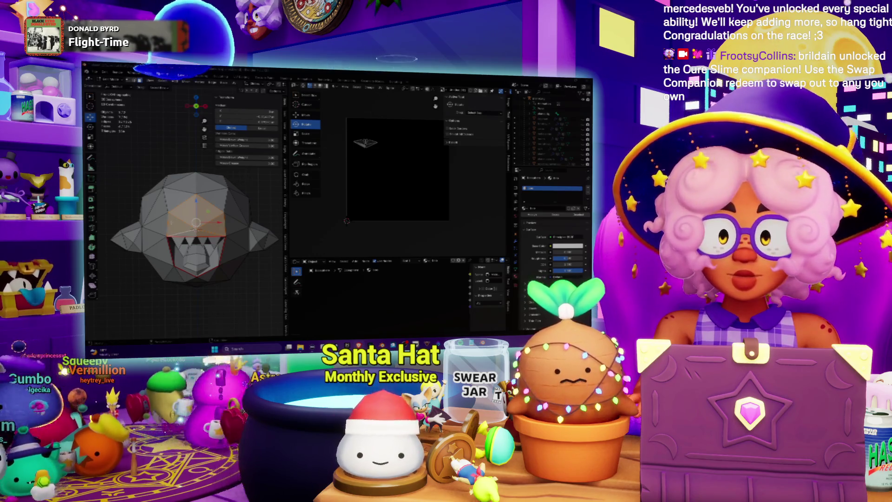
- Try out face selections on the head, then orbit until it faces forward with the teeth showing
scroll(195, 223, "up", 2)
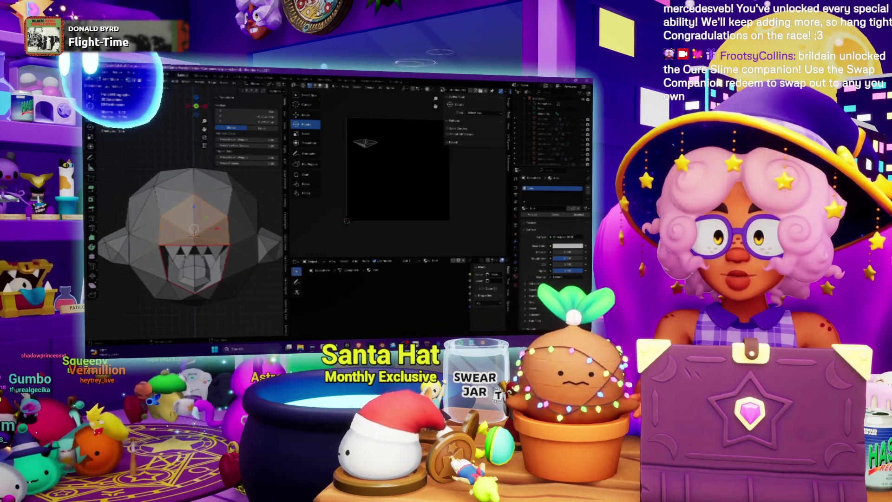
left_click(160, 216)
left_click(234, 217, "shift")
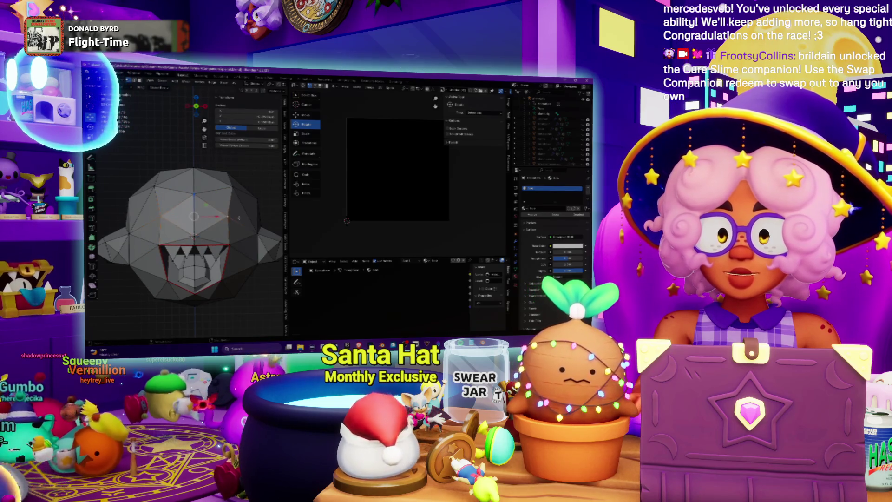
left_click(250, 218)
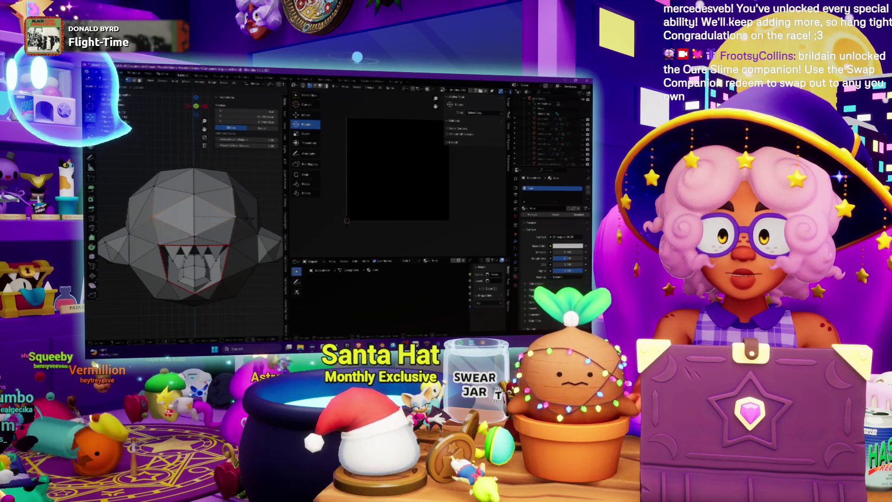
mouse_move(248, 218)
middle_mouse_down()
mouse_move(199, 253)
mouse_move(249, 241)
mouse_move(231, 260)
middle_mouse_up()
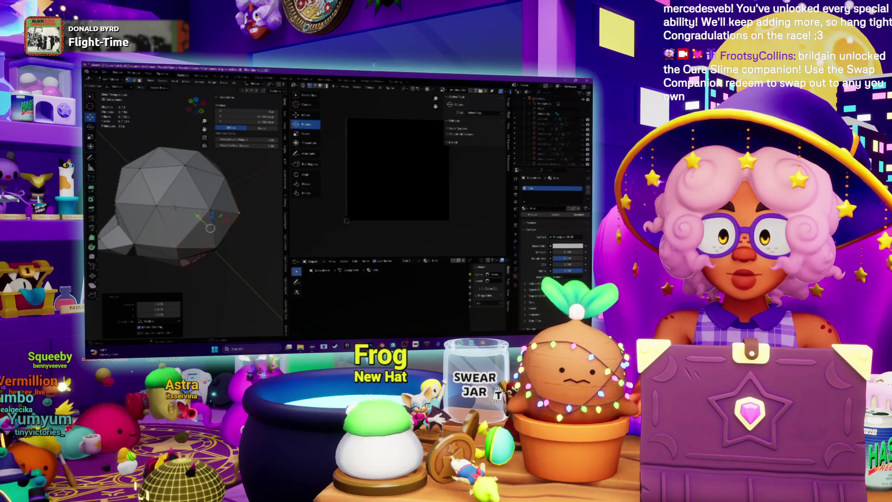
middle_click_drag(232, 260, 192, 237)
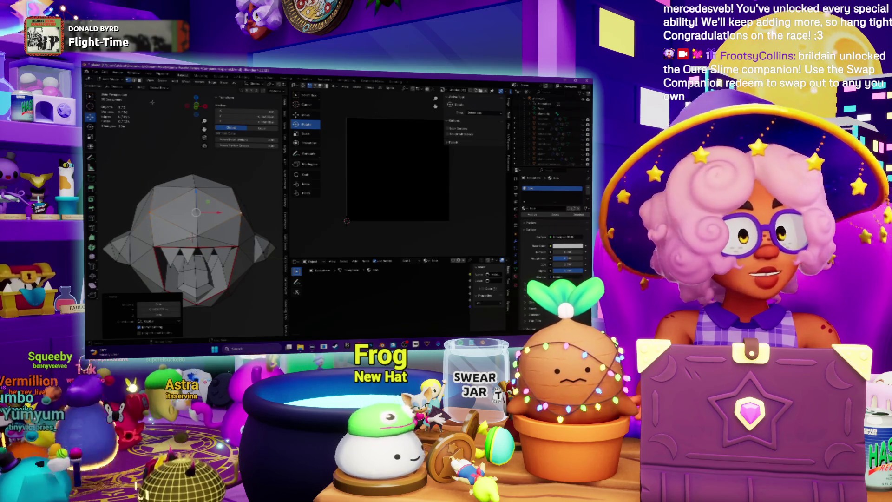
- Clear the selection, select one forehead face and grow it to the surrounding faces
key("alt+a")
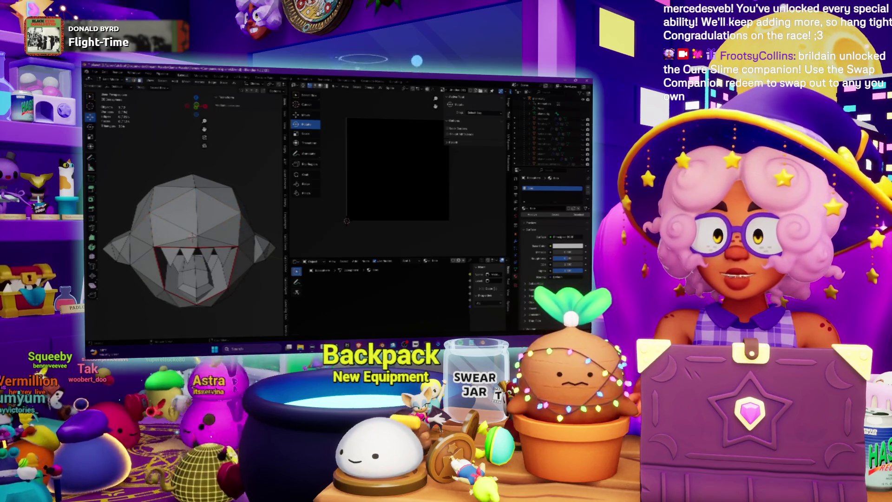
left_click(193, 236)
key("ctrl+KP_Add")
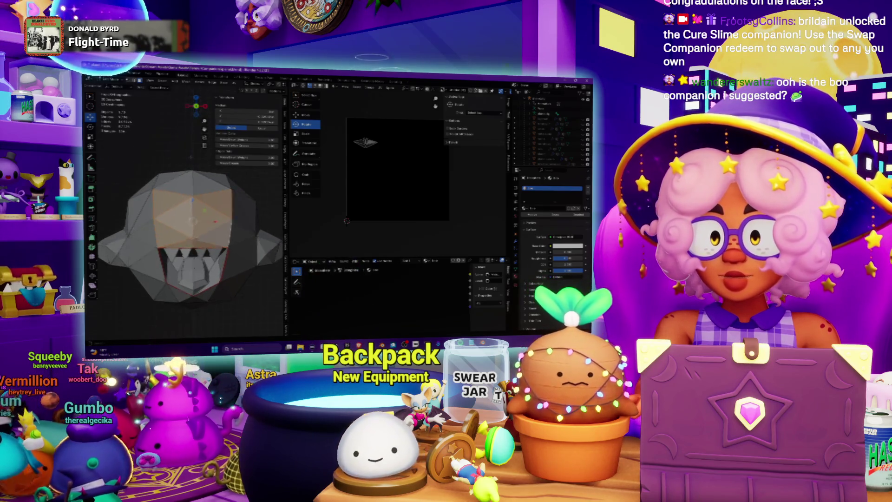
- Switch to orthographic front view and unwrap the selected forehead faces from the UV menu
key("KP_1")
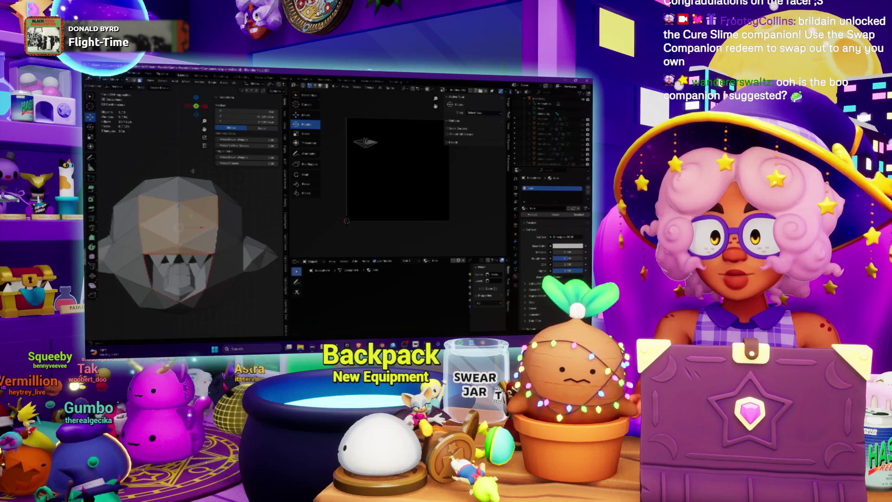
left_click(235, 86)
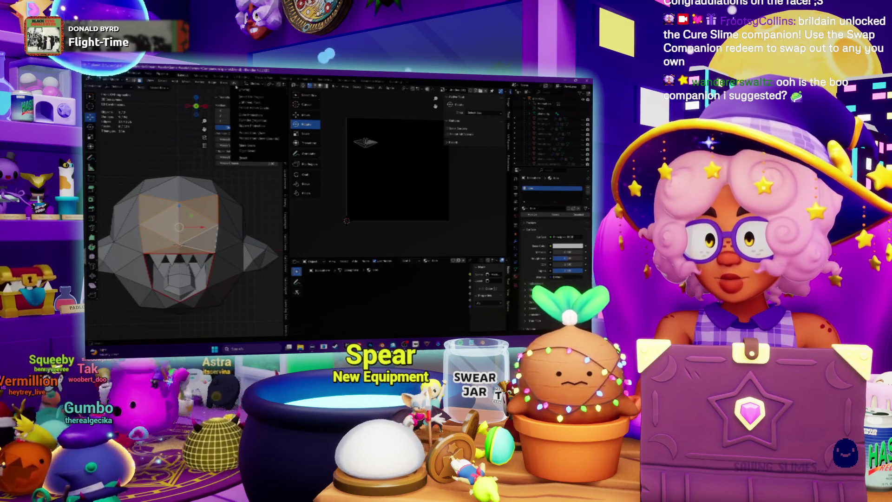
key("Escape")
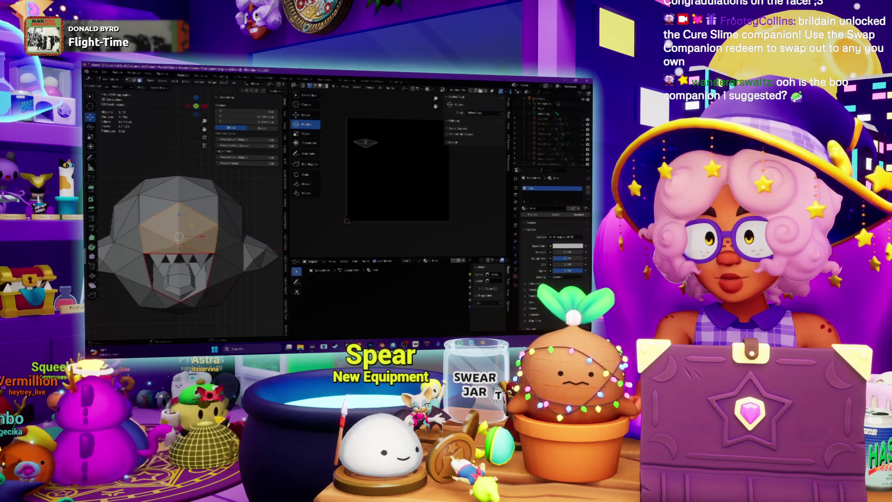
left_click(235, 86)
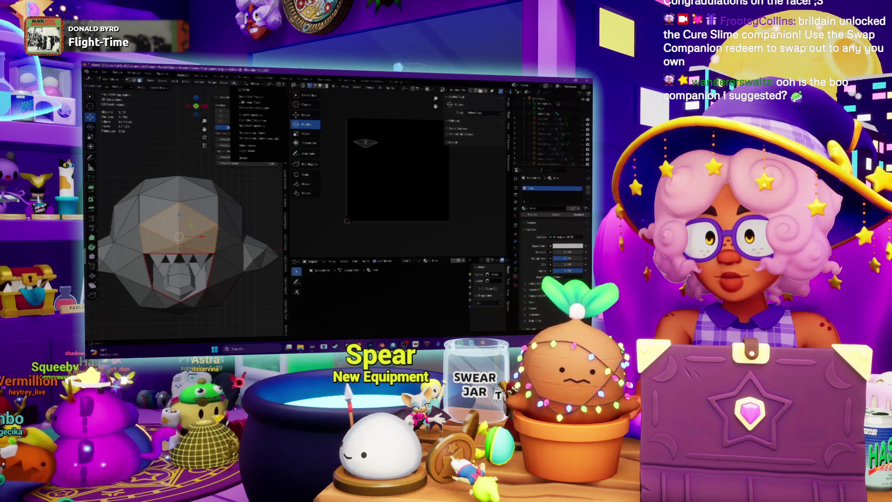
left_click(250, 131)
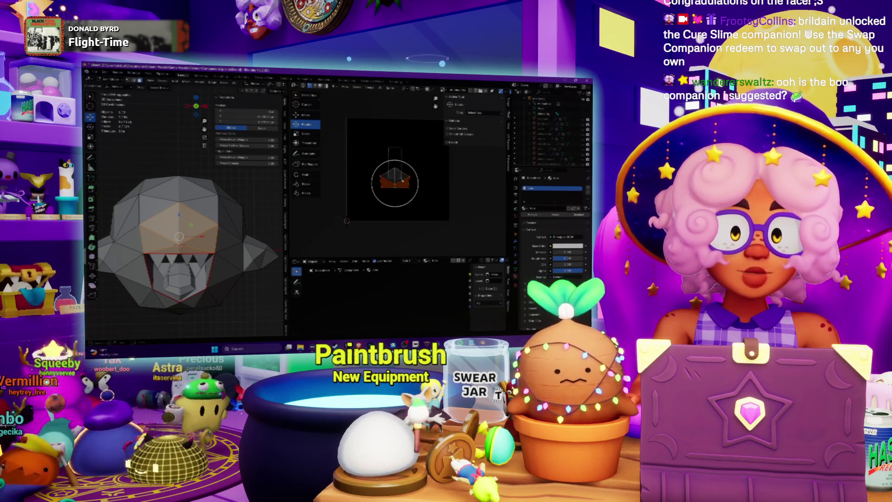
- Show all islands, then pick one UV island and scale it up
key("a")
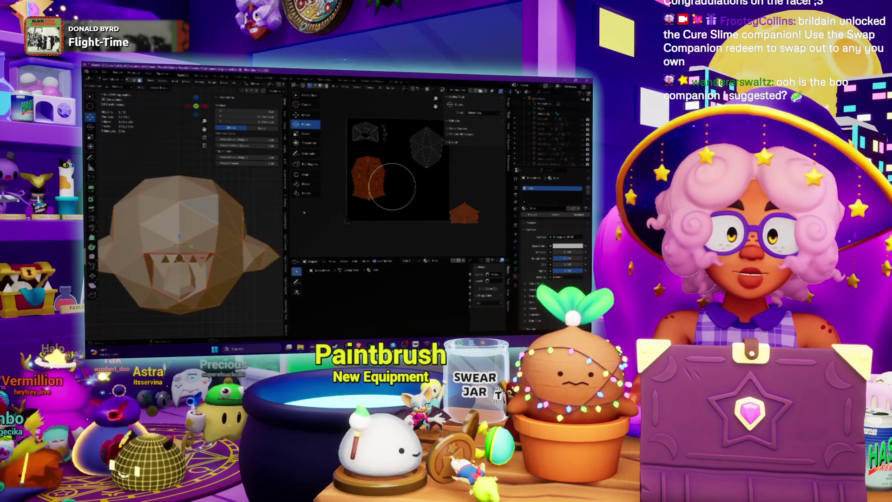
left_click(416, 198)
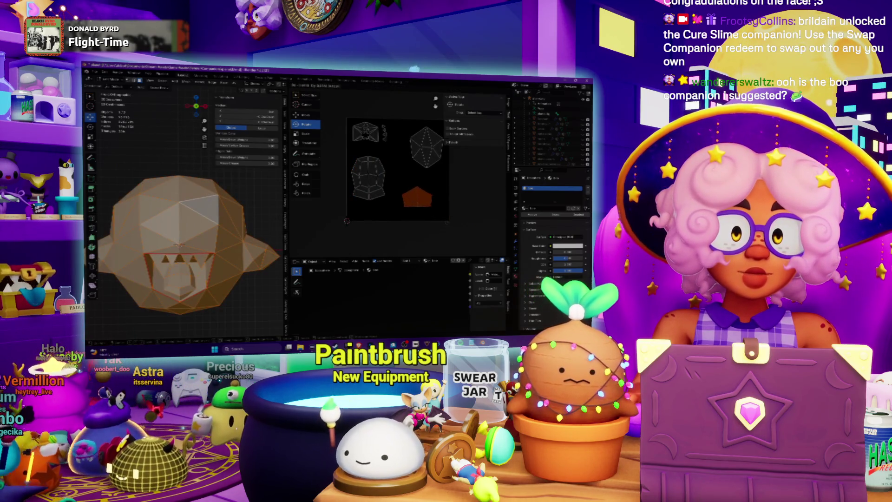
key("s")
key("Return")
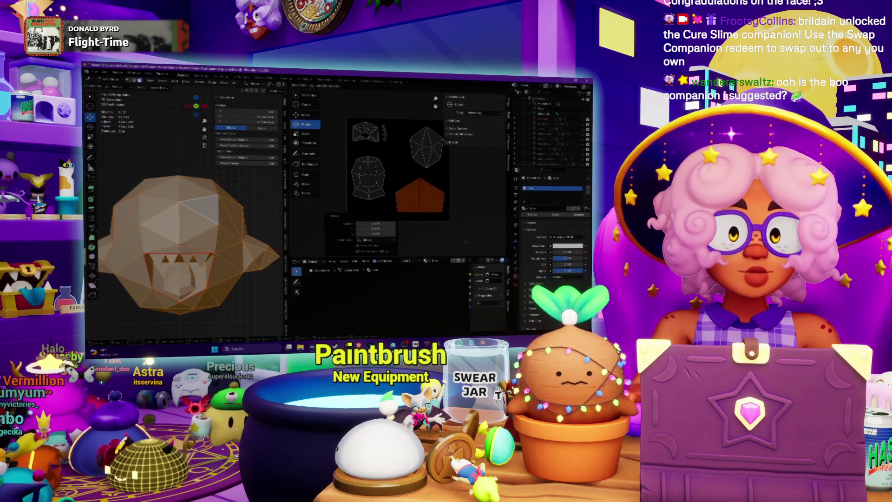
key("g")
- Rearrange the UV islands into a new layout from the UV menu
left_click(382, 87)
mouse_move(404, 108)
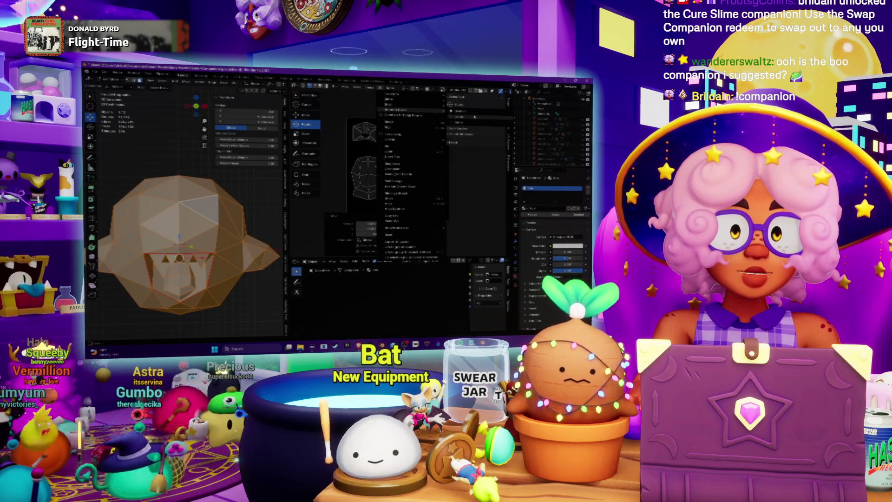
left_click(474, 117)
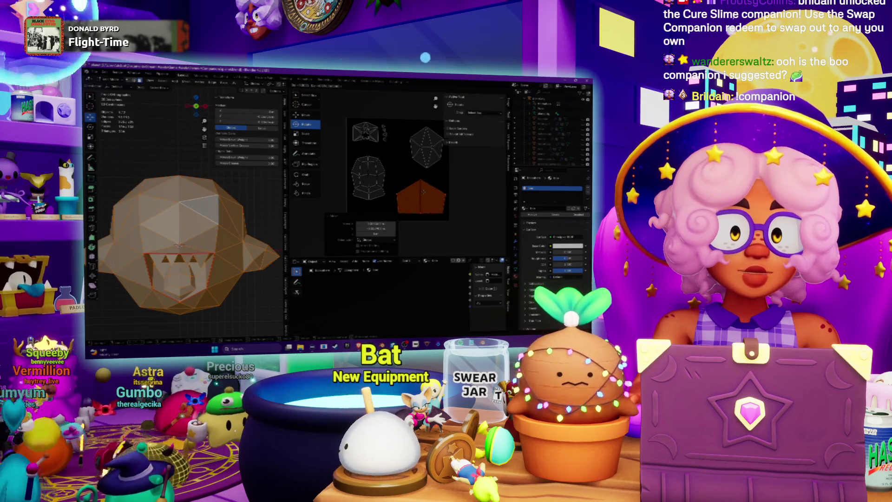
- Orbit the head to check the result, widen the 3D view and select all UV islands
key("c")
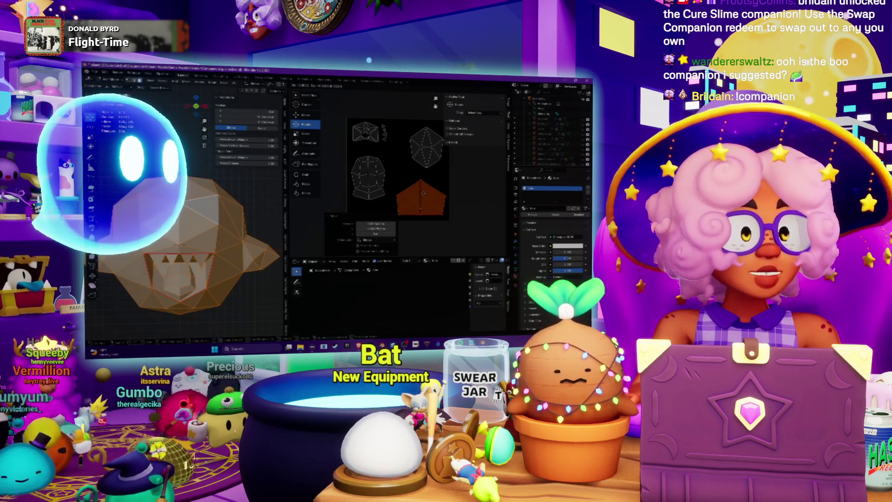
scroll(420, 205, "up", 5)
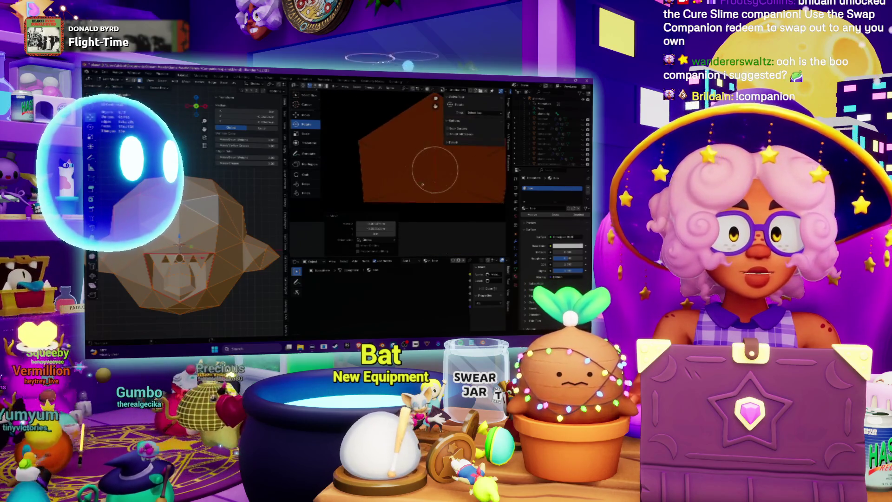
scroll(405, 176, "down", 5)
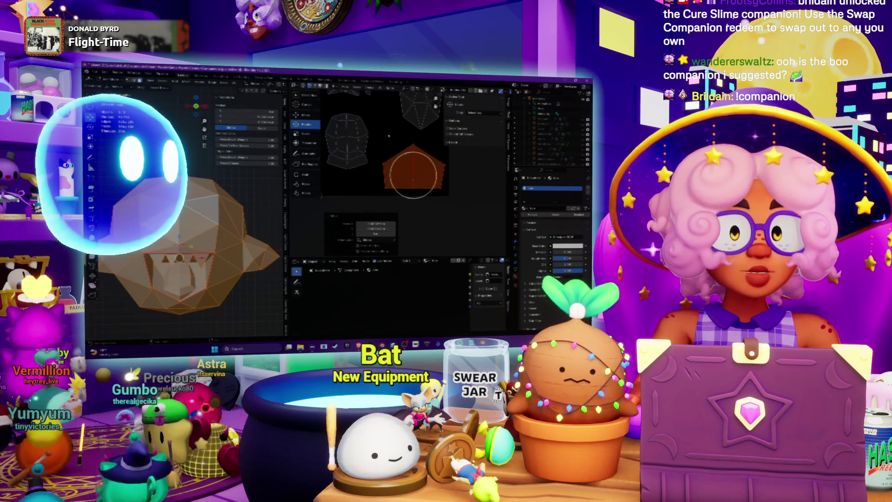
scroll(367, 133, "down", 3)
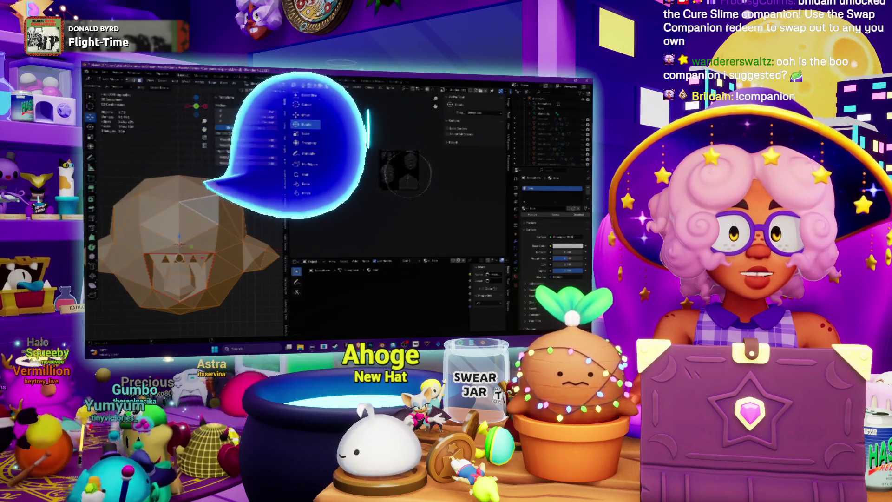
middle_click_drag(185, 232, 185, 204)
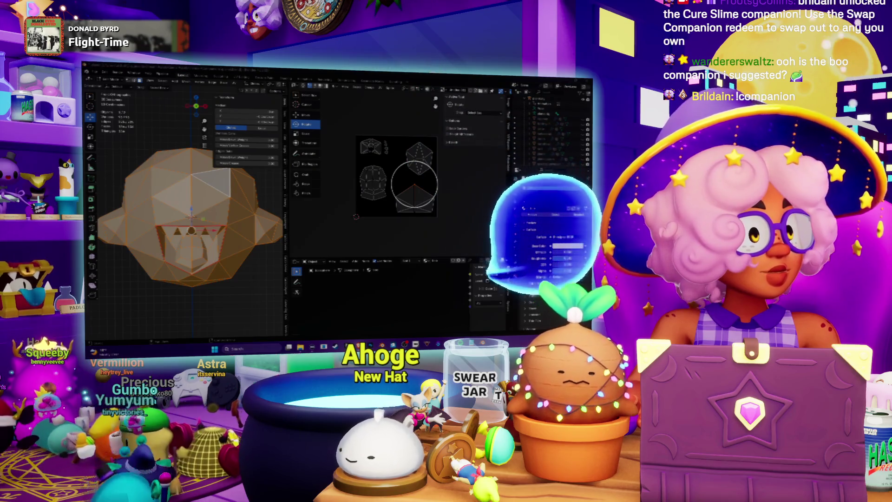
middle_click_drag(195, 208, 177, 214)
middle_click_drag(242, 203, 235, 203)
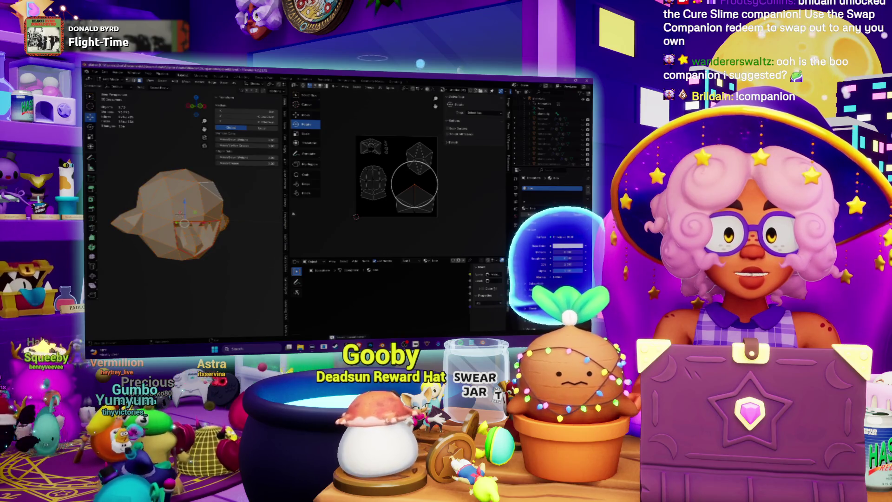
left_click_drag(285, 209, 305, 209)
key("a")
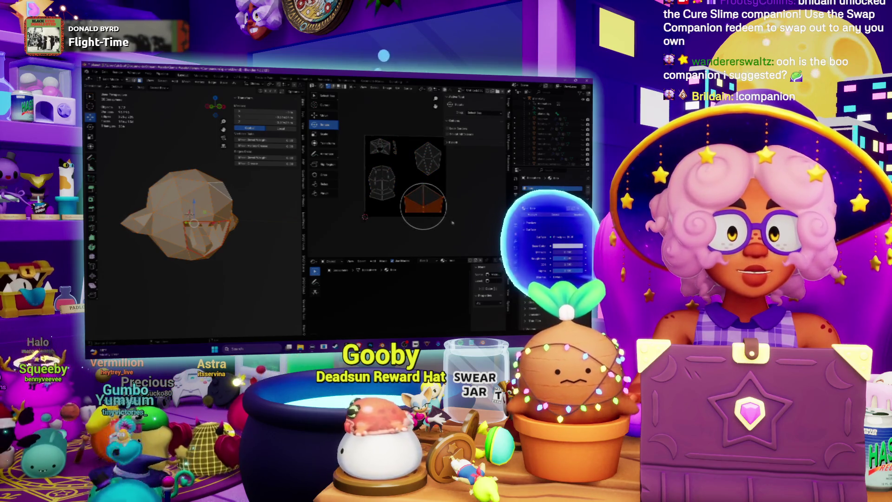
- Scale the selected island up slightly, then deselect and reselect parts of the UV islands
key("s")
left_click(490, 207)
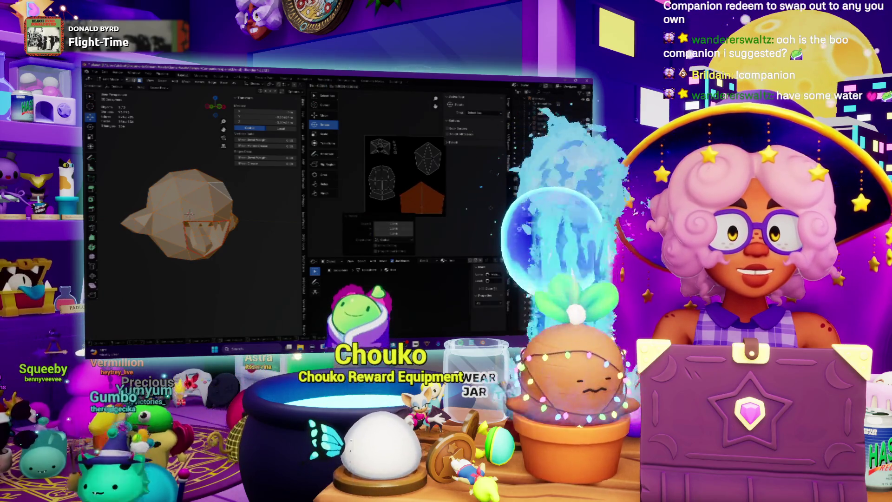
scroll(424, 176, "up", 3)
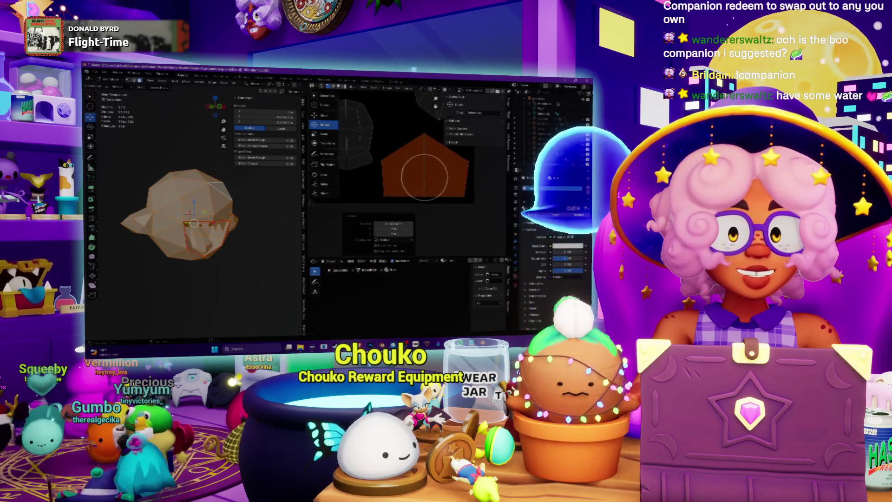
key("alt+a")
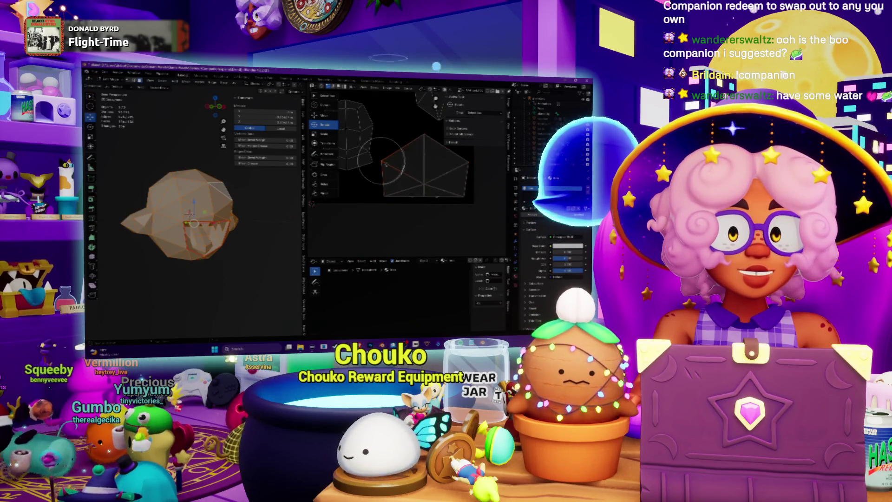
left_click(383, 161)
middle_click_drag(383, 161, 371, 168)
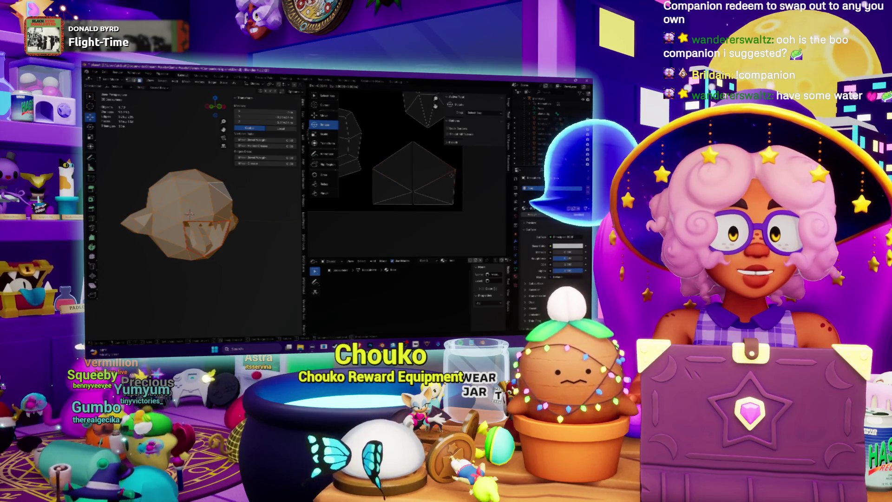
left_click(452, 169)
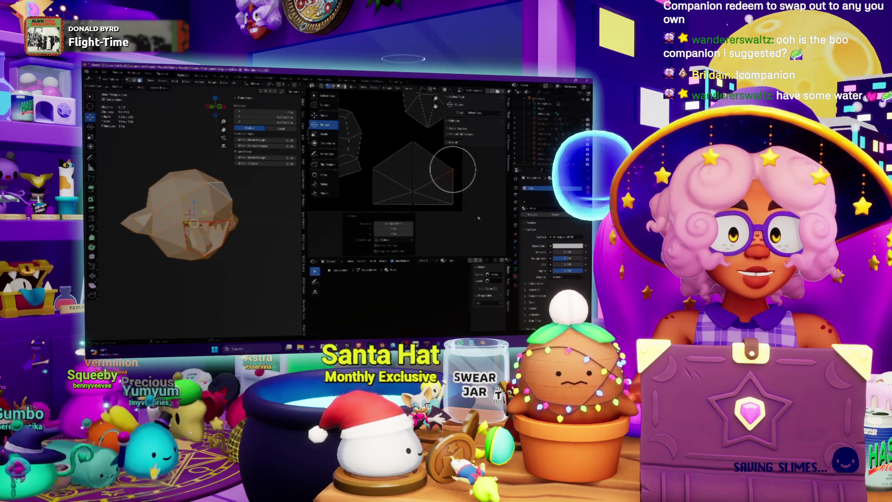
key("a")
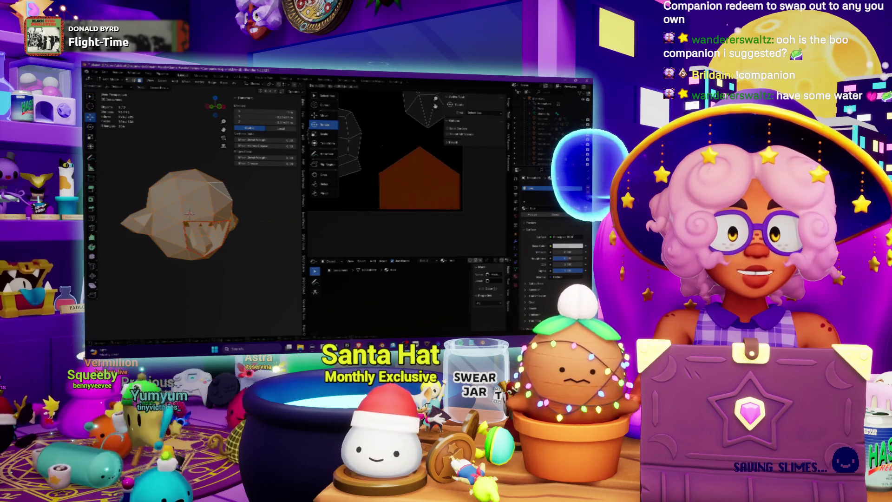
- Select the left UV island and display the image texture behind the islands
left_click(417, 181)
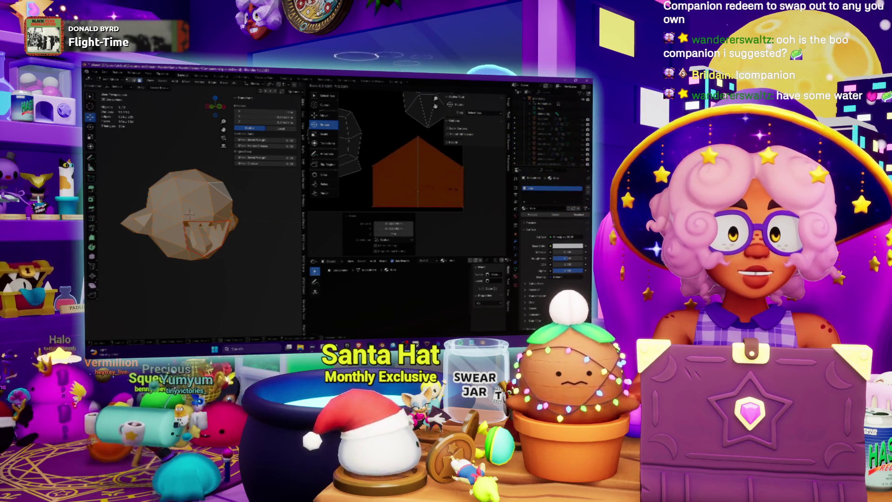
middle_click_drag(412, 183, 449, 185)
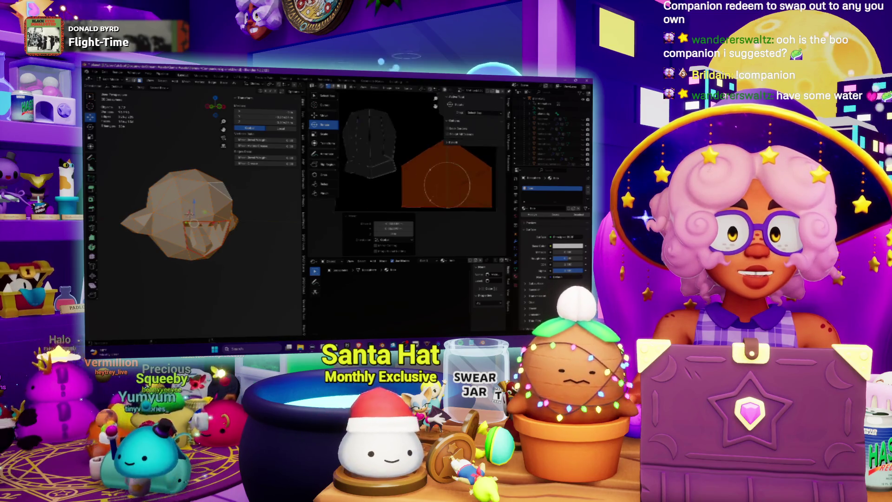
scroll(450, 186, "down", 2)
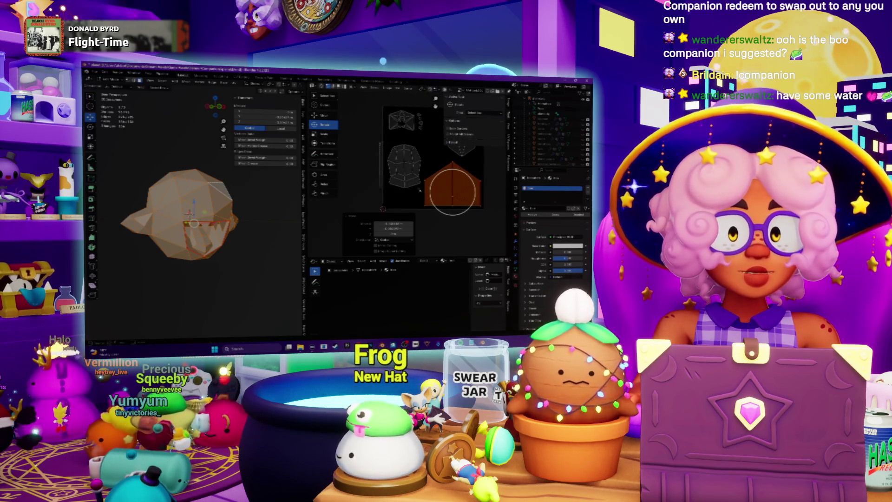
left_click(403, 164)
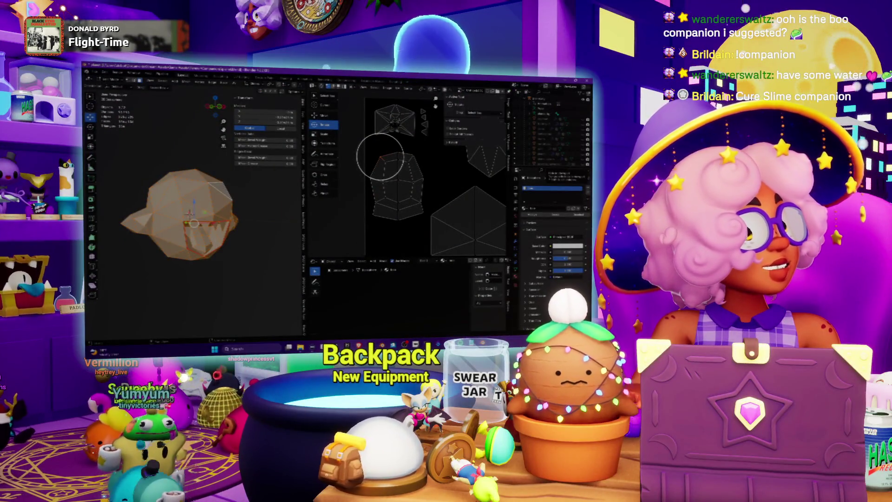
scroll(362, 145, "up", 2)
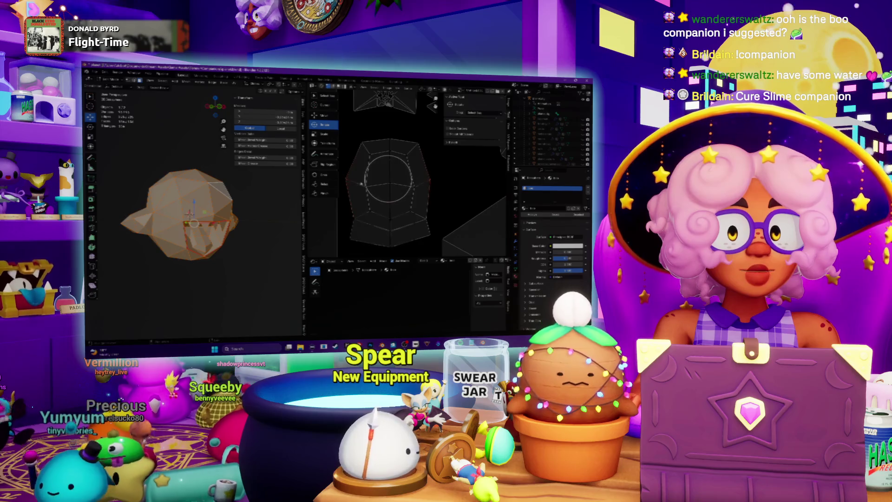
left_click(195, 223)
scroll(382, 166, "up", 2)
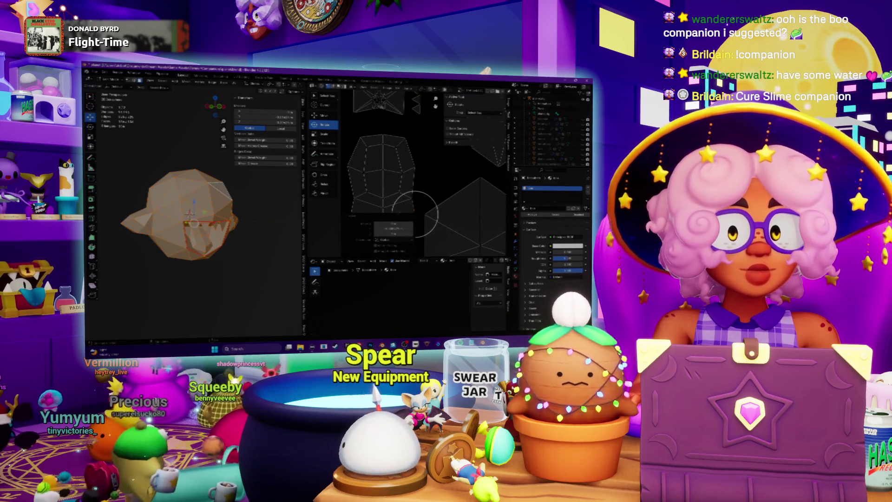
- Select the octagon island, zoom in close on it, then deselect it
left_click(382, 205)
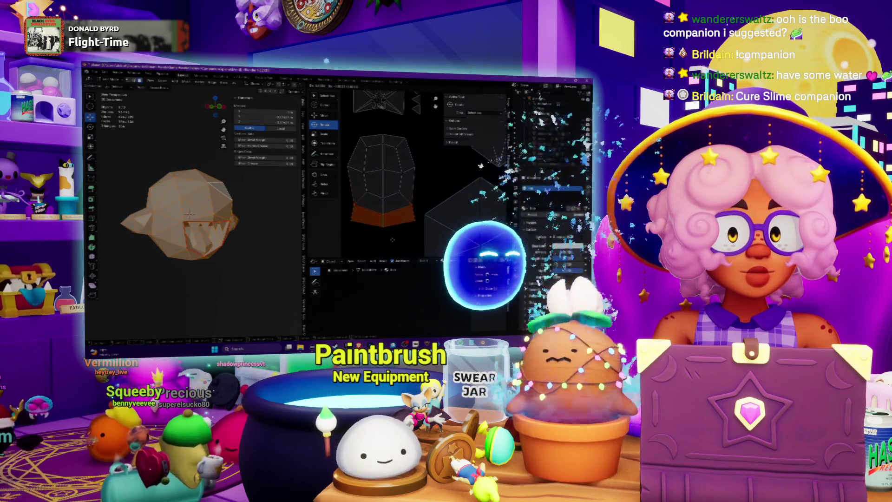
scroll(400, 189, "down", 2)
middle_click_drag(464, 177, 448, 184)
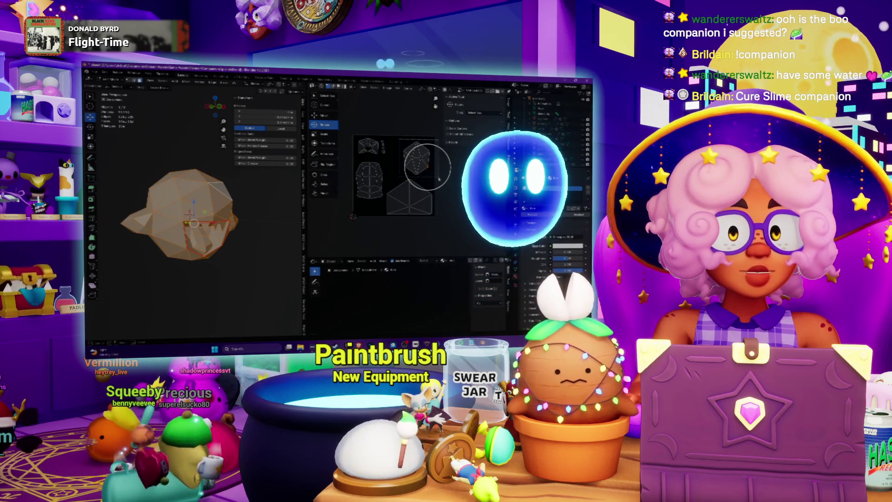
left_click(416, 158)
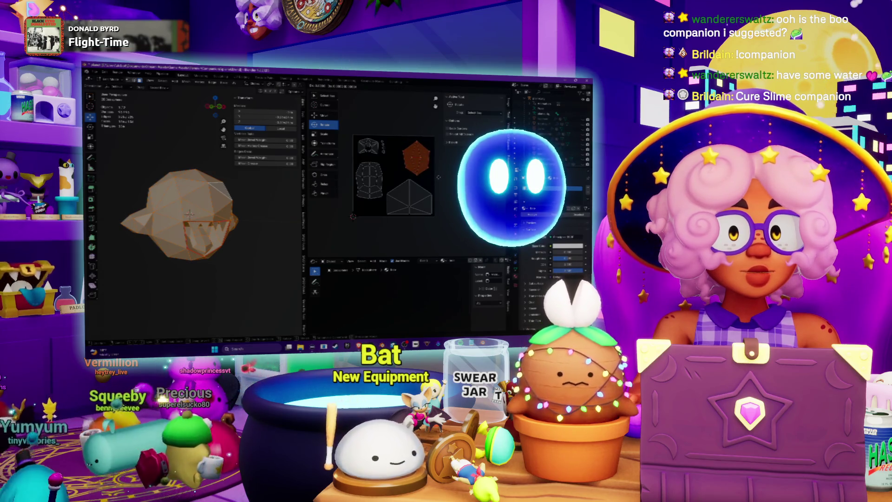
scroll(409, 159, "up", 5)
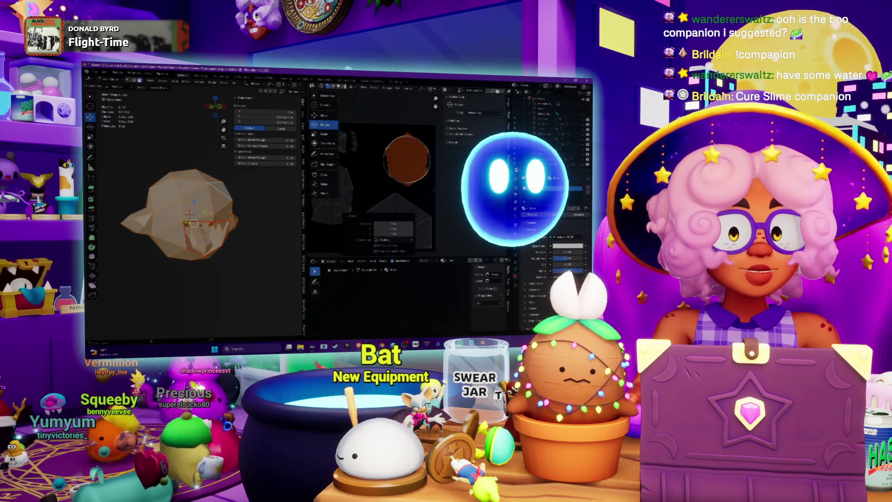
left_click(428, 196)
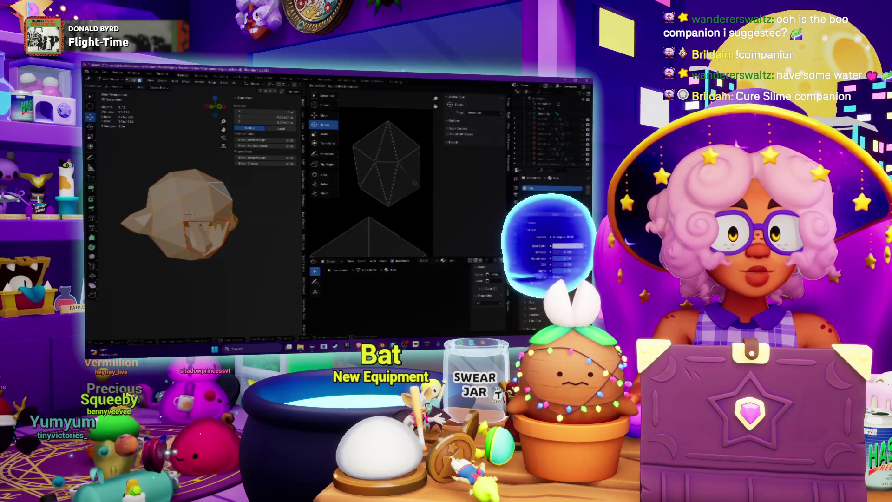
- Cancel circle select and pick a single vertex of the octagon island
key("c")
key("ctrl+z")
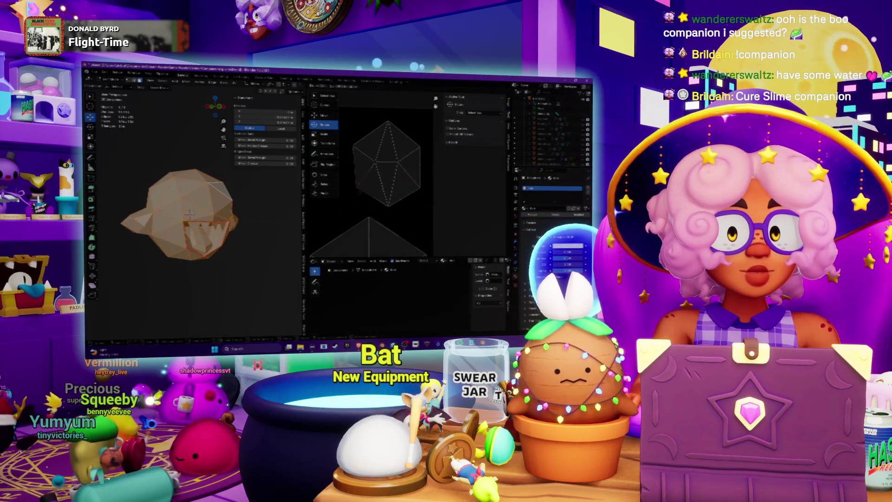
scroll(360, 188, "down", 3)
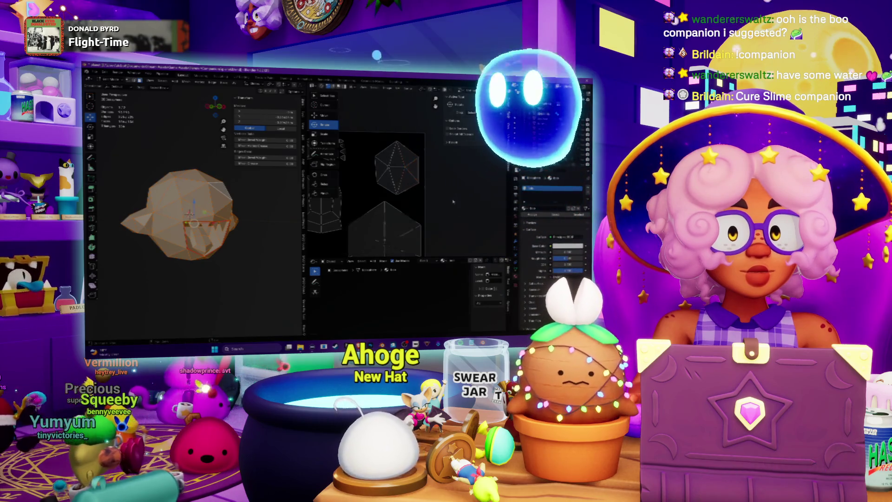
scroll(452, 201, "down", 2)
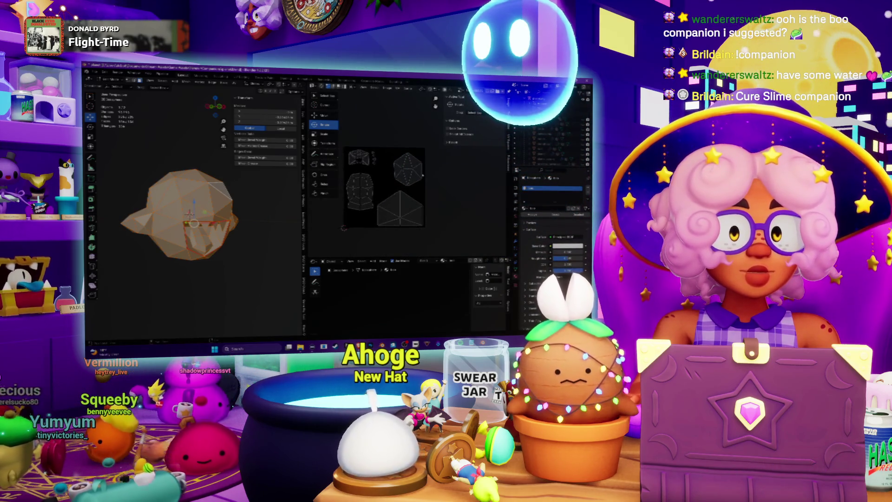
scroll(399, 175, "up", 2)
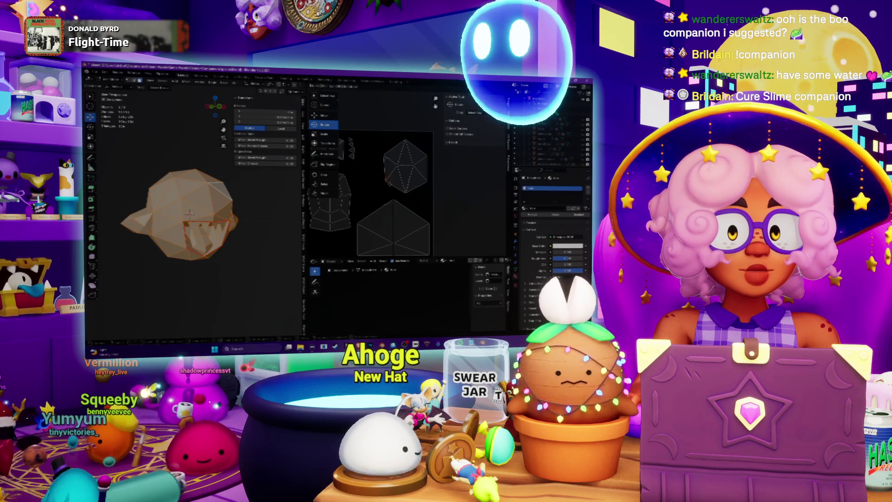
left_click(425, 181)
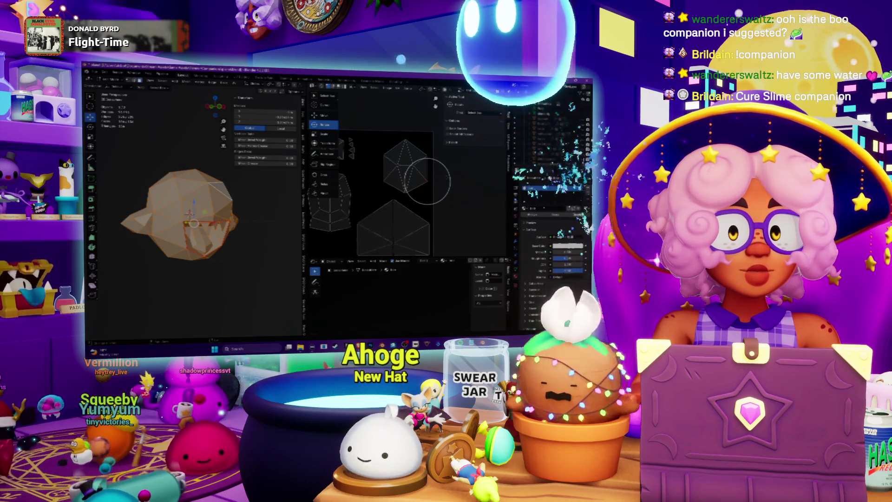
- Select all UV islands and bring up the UV operations menu
scroll(411, 173, "down", 3)
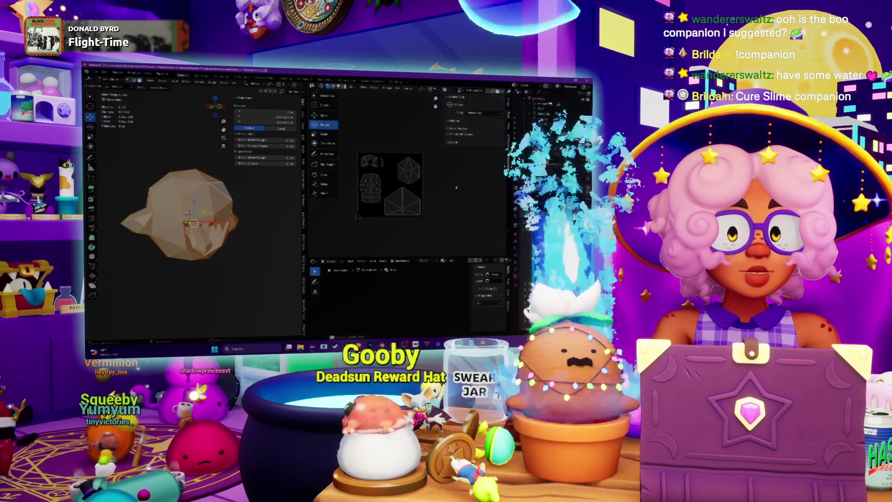
key("a")
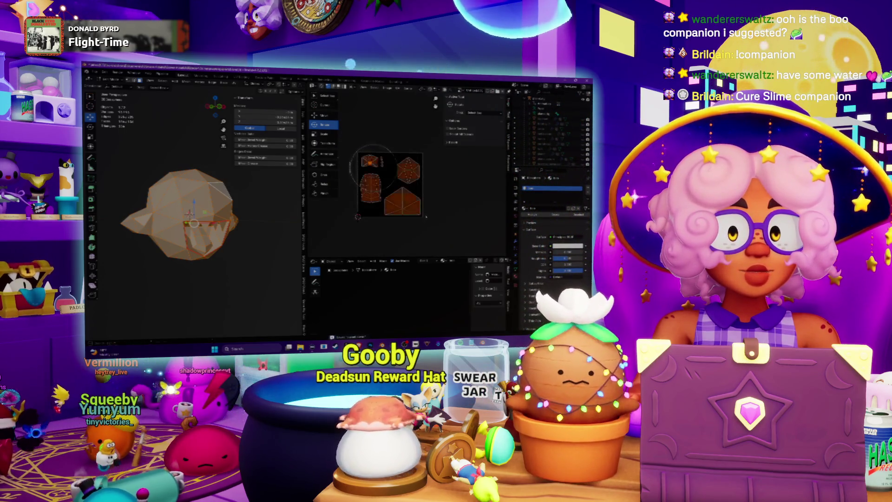
scroll(418, 195, "up", 5)
scroll(282, 217, "up", 2)
scroll(342, 205, "up", 1)
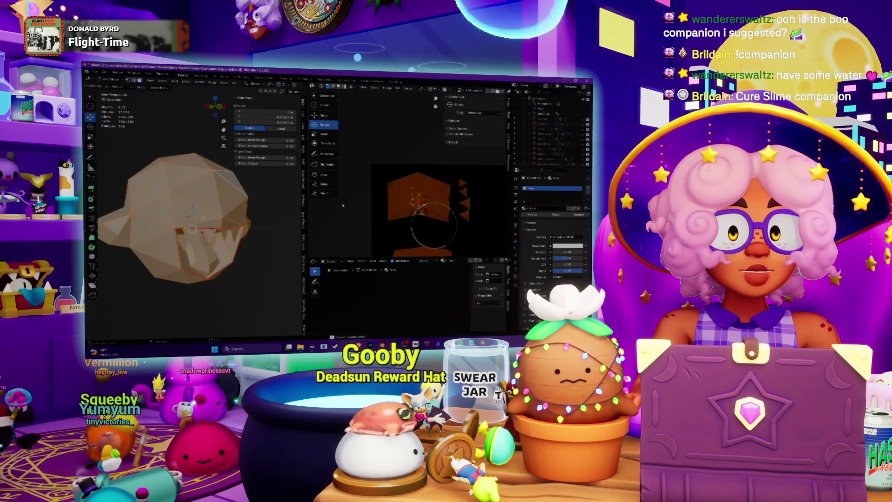
scroll(354, 204, "up", 2)
scroll(354, 204, "down", 5)
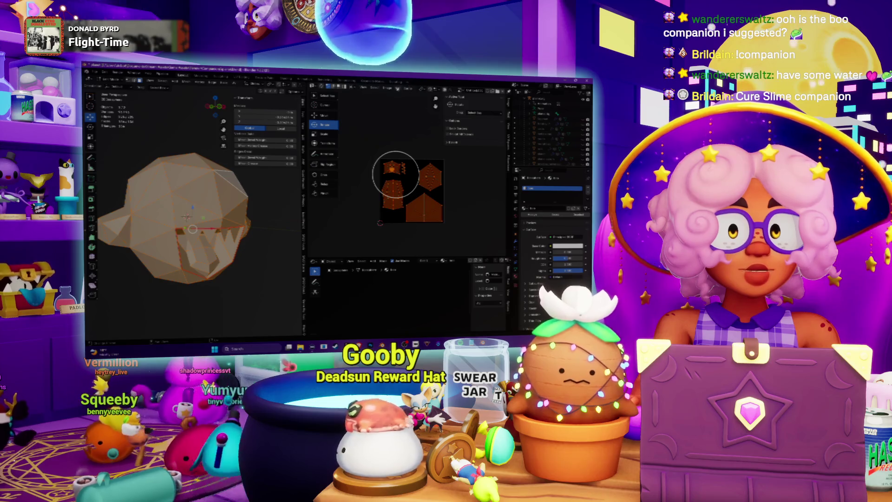
left_click(408, 89)
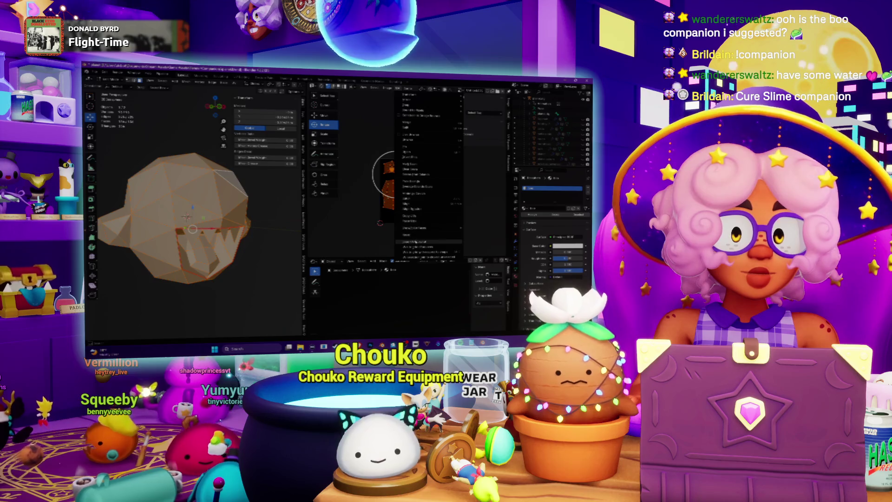
- Export the UV layout to the destination folder as companion_slime_mesh in a different image format
left_click(415, 242)
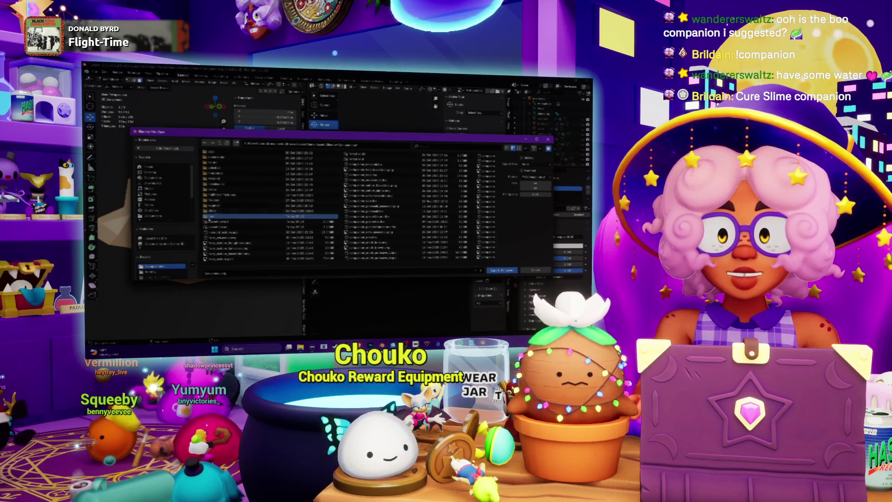
double_click(209, 217)
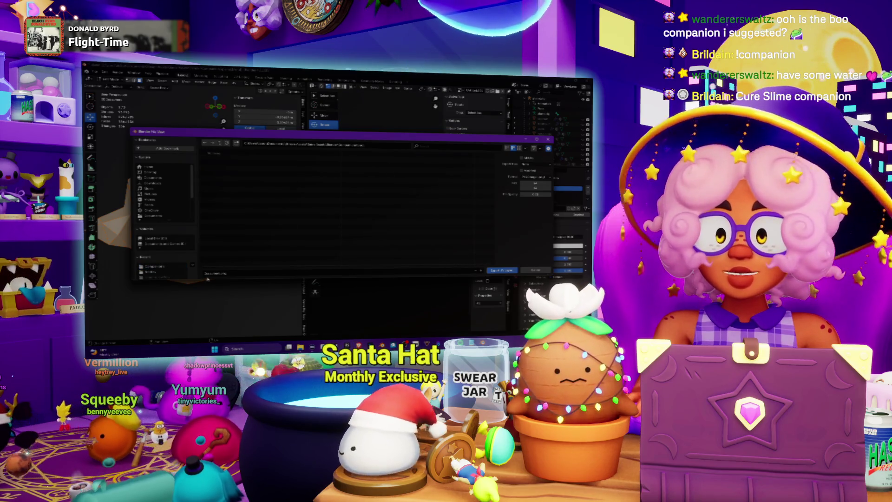
left_click(220, 273)
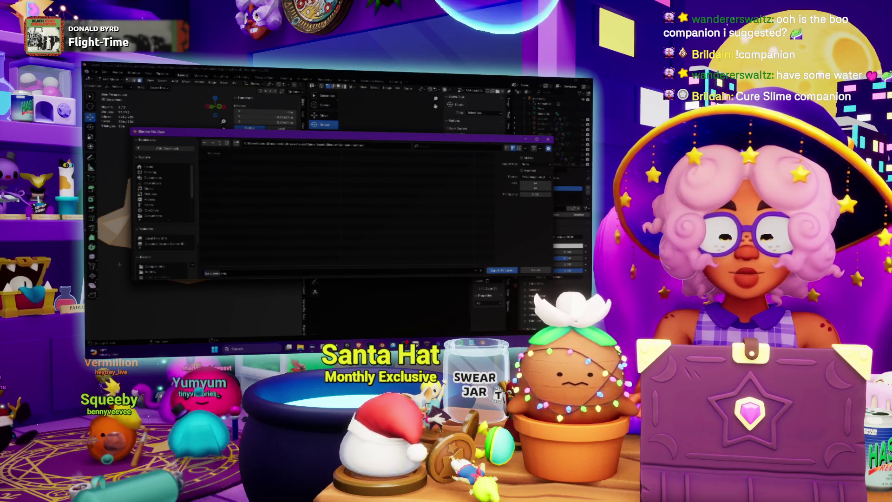
type("companion")
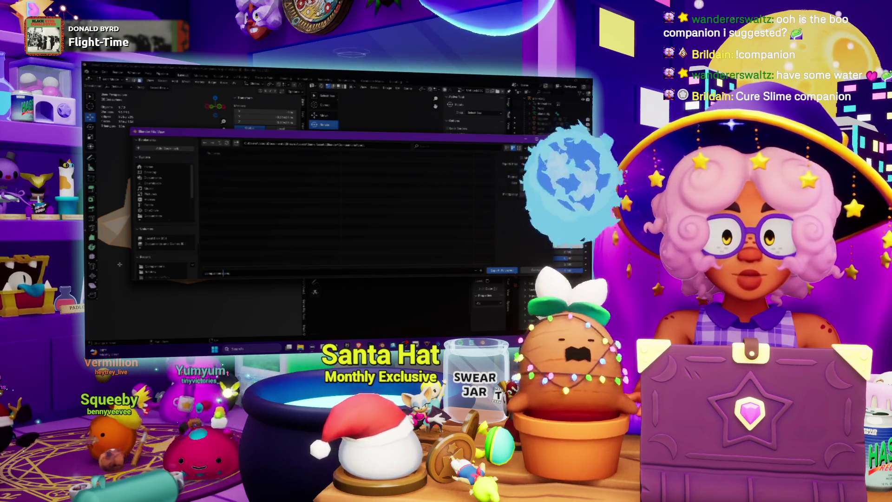
type("_slime")
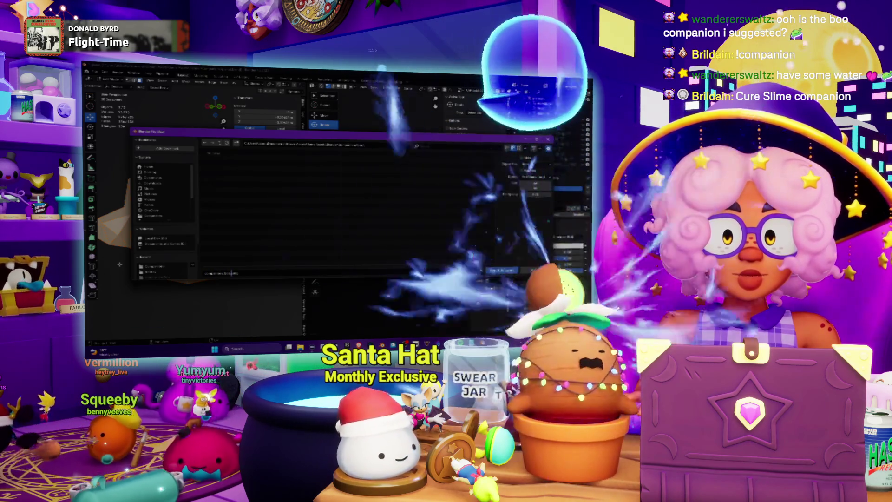
type("_mesh")
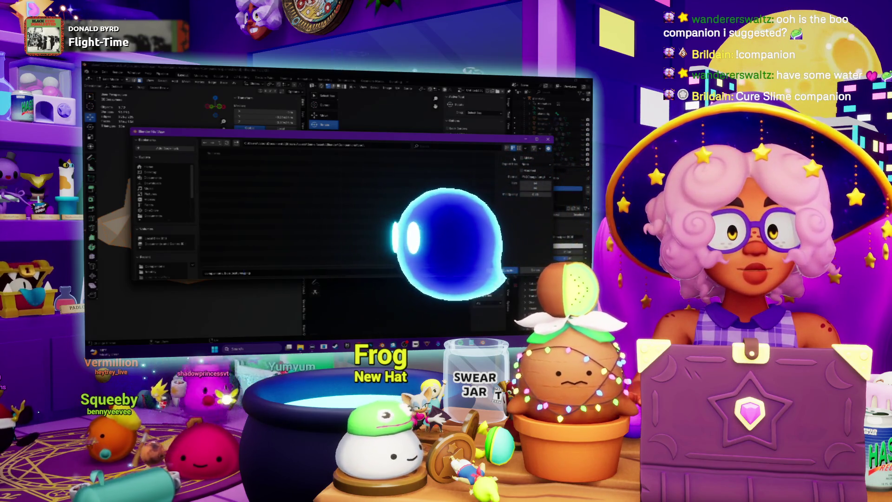
left_click(534, 177)
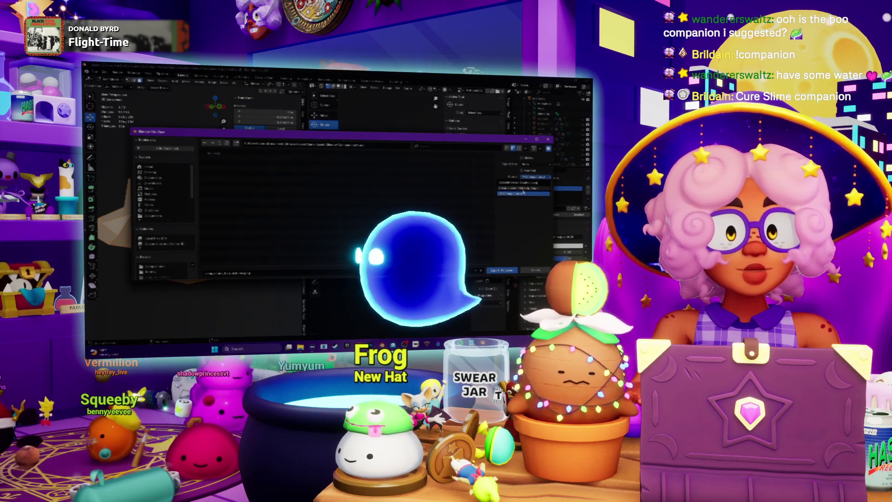
left_click(523, 192)
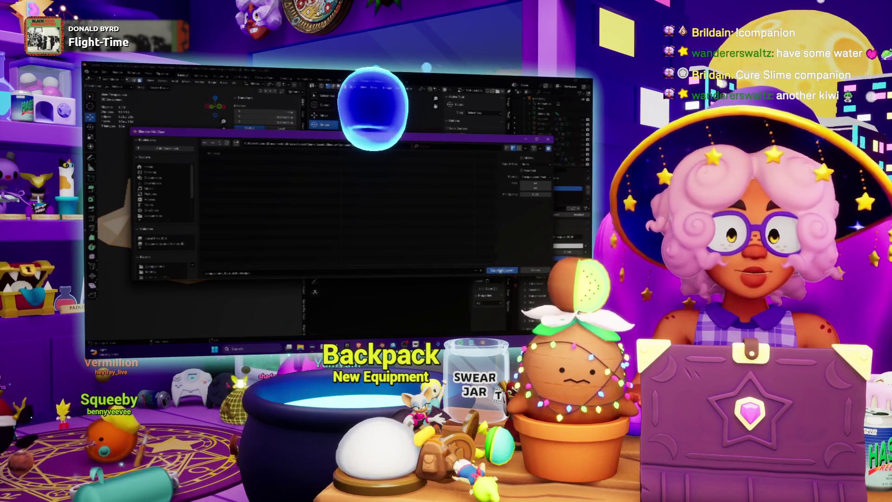
left_click(502, 270)
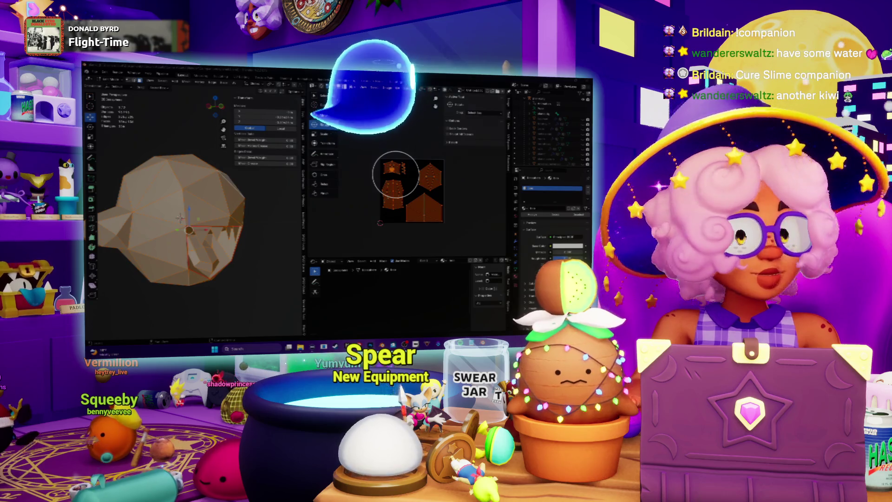
- Orbit the ghost head slightly in the viewport to inspect it
mouse_move(196, 219)
middle_mouse_down()
mouse_move(237, 209)
mouse_move(200, 214)
middle_mouse_up()
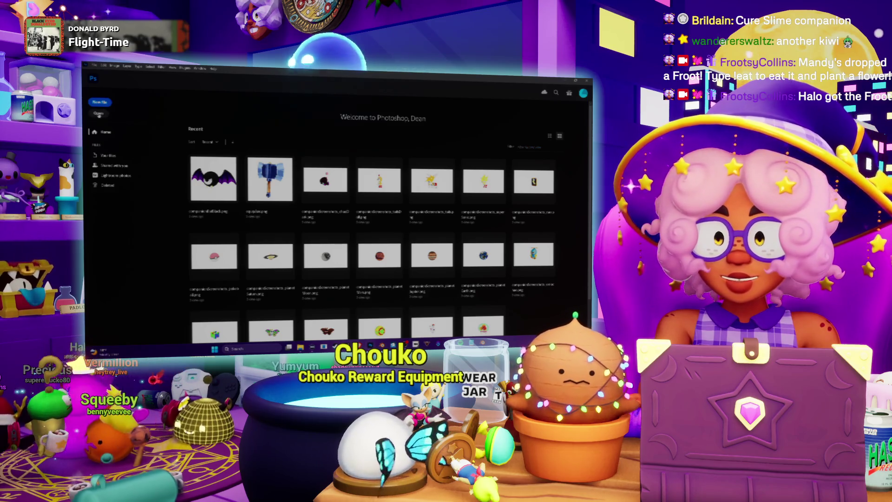
- Browse for an image file through Photoshop's Open dialog
left_click(99, 113)
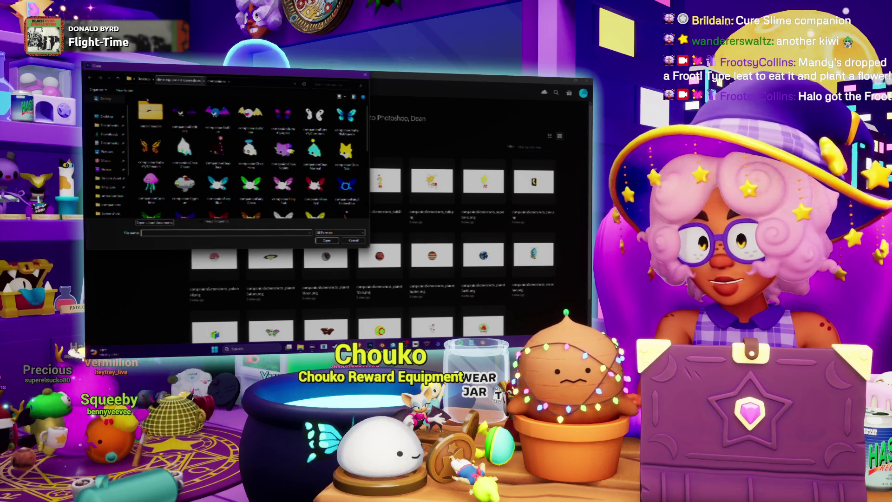
scroll(112, 186, "down", 1)
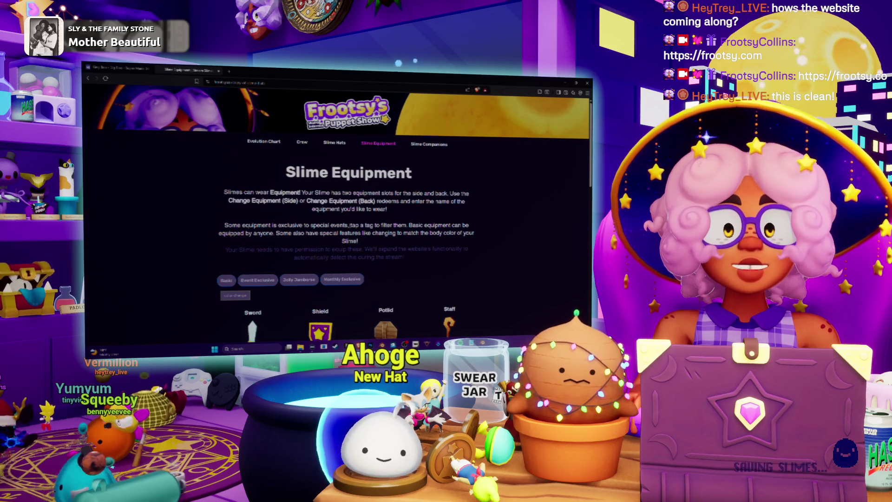
- Scroll through the Slime Equipment page, close it, and return to Photoshop's Open dialog
scroll(397, 226, "down", 10)
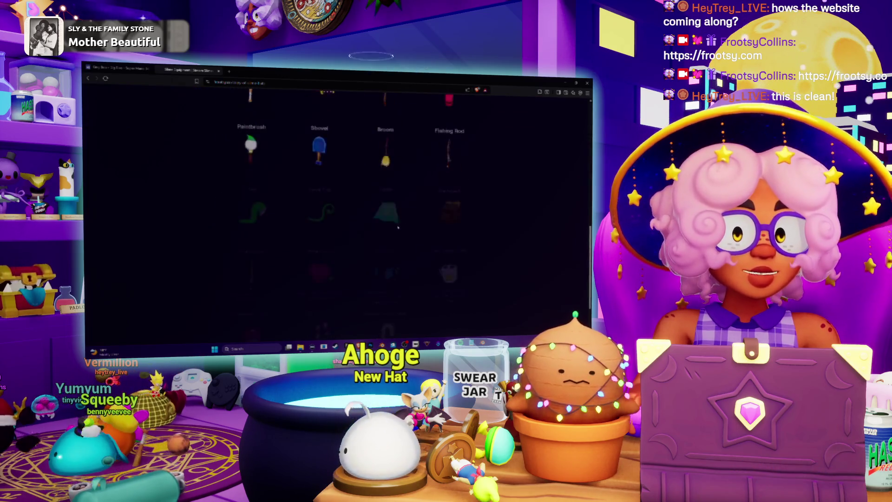
scroll(397, 227, "up", 10)
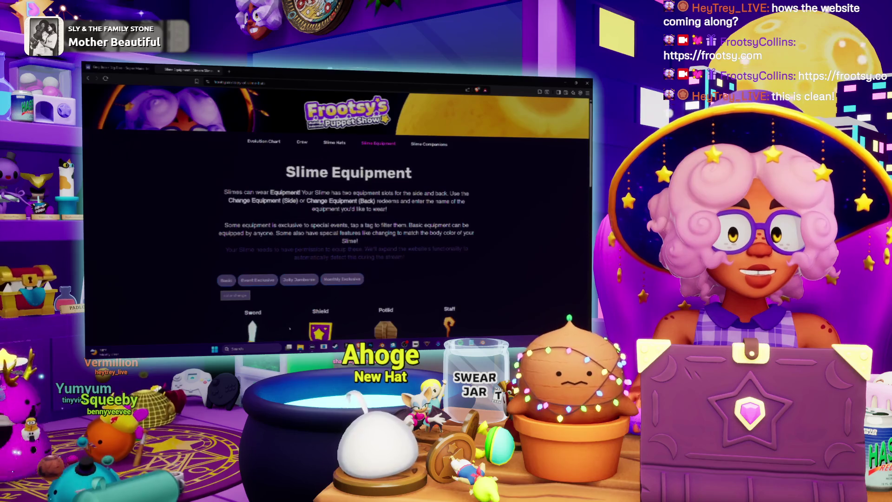
scroll(337, 209, "down", 2)
scroll(336, 209, "up", 2)
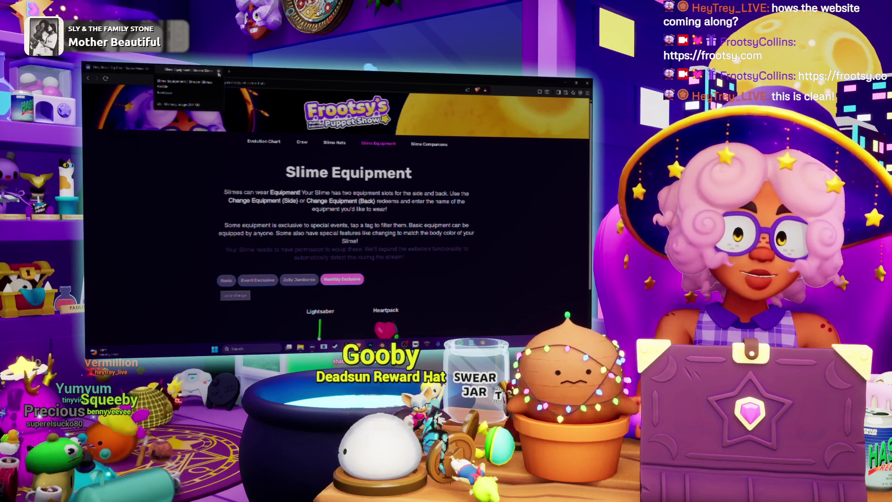
left_click(219, 72)
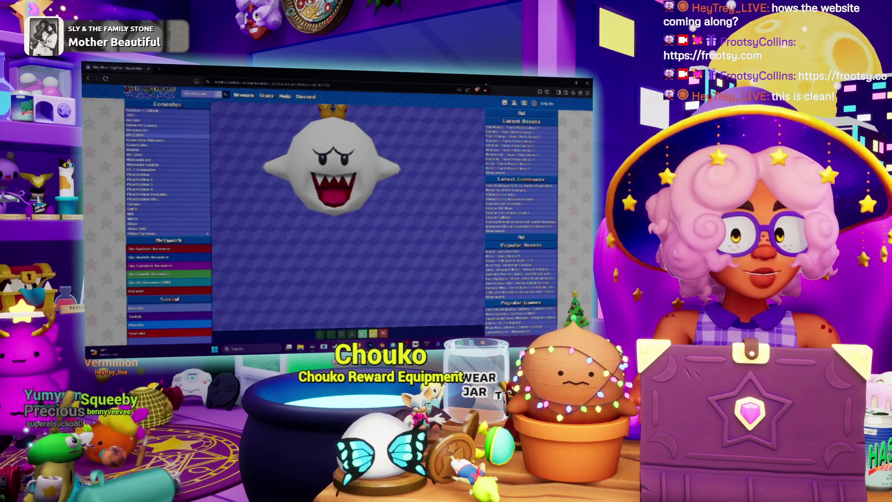
key("alt+Tab")
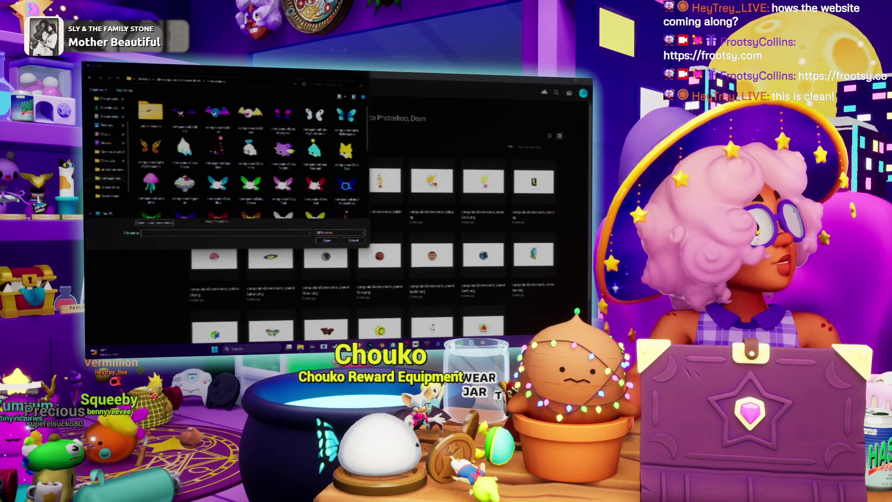
- Browse into the project's Companions subfolders and open the exported UV layout EPS file
scroll(251, 195, "down", 5)
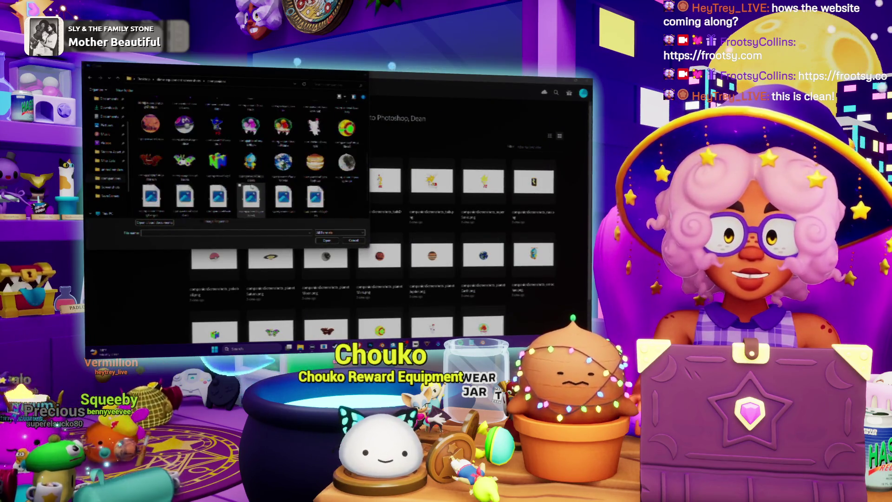
scroll(106, 186, "down", 2)
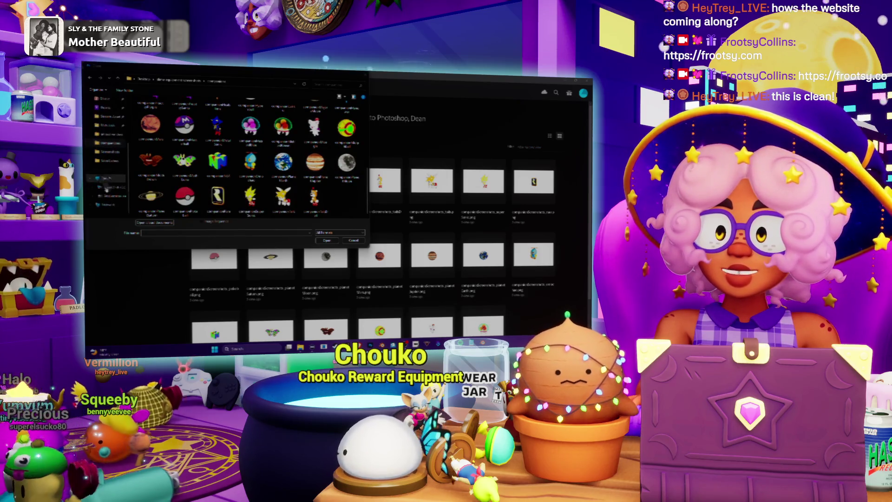
scroll(112, 176, "up", 1)
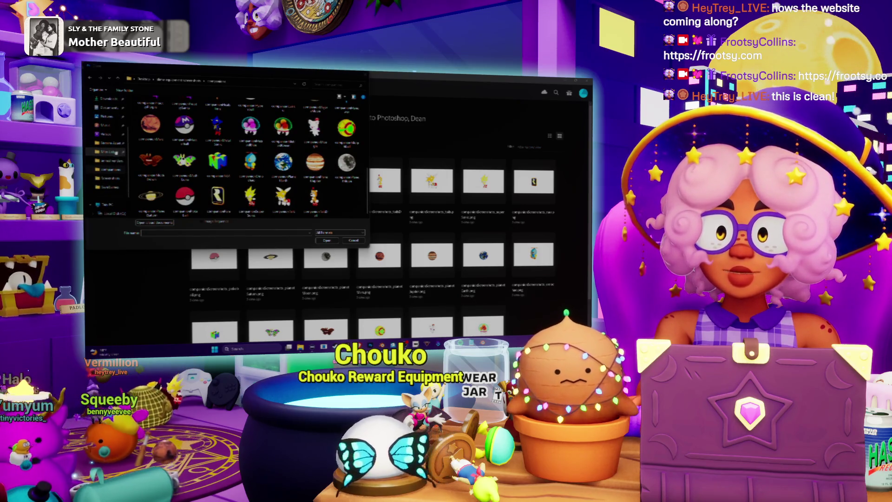
left_click(111, 142)
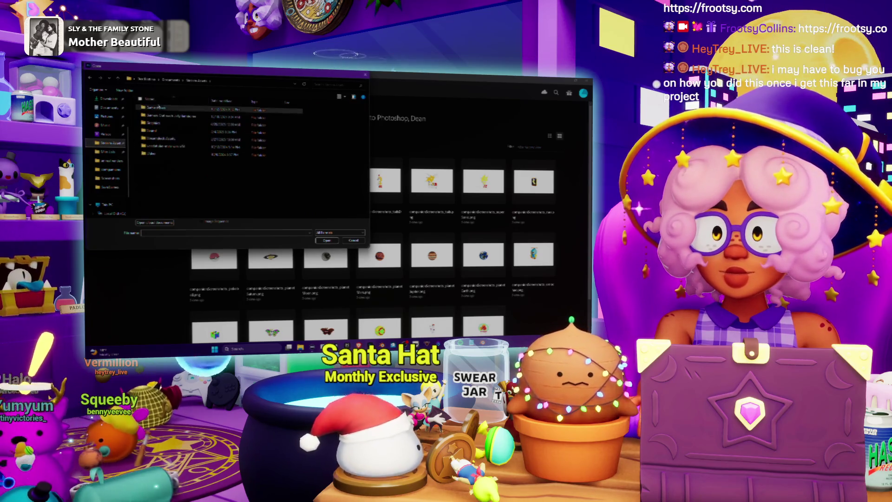
double_click(159, 108)
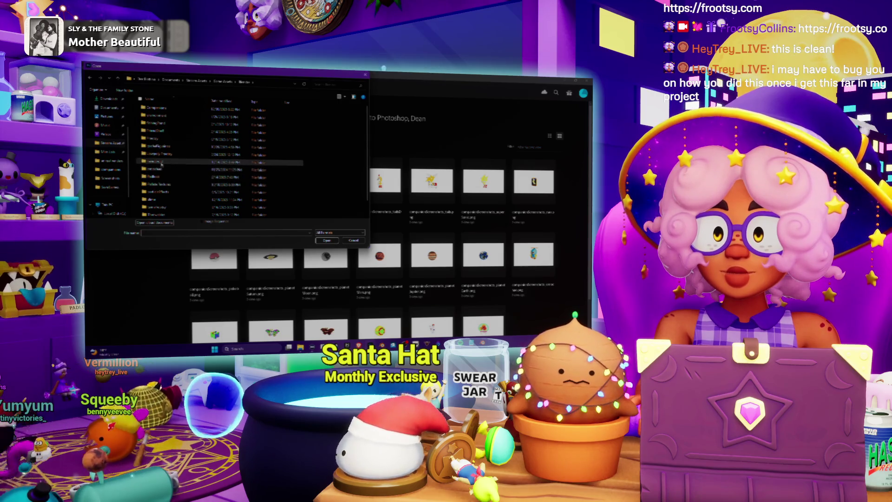
double_click(157, 108)
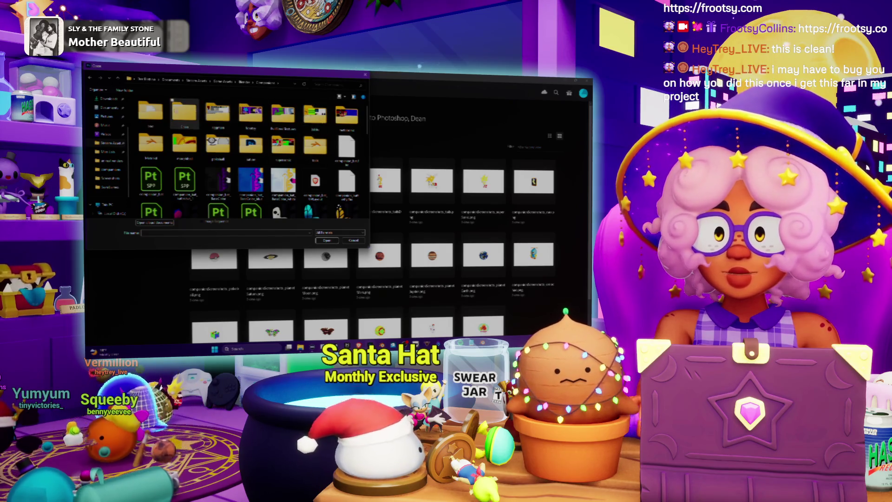
double_click(152, 110)
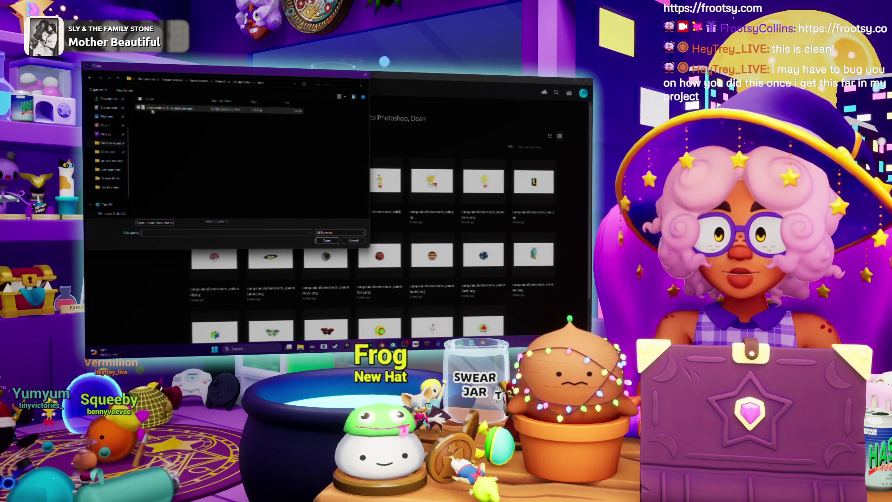
double_click(152, 109)
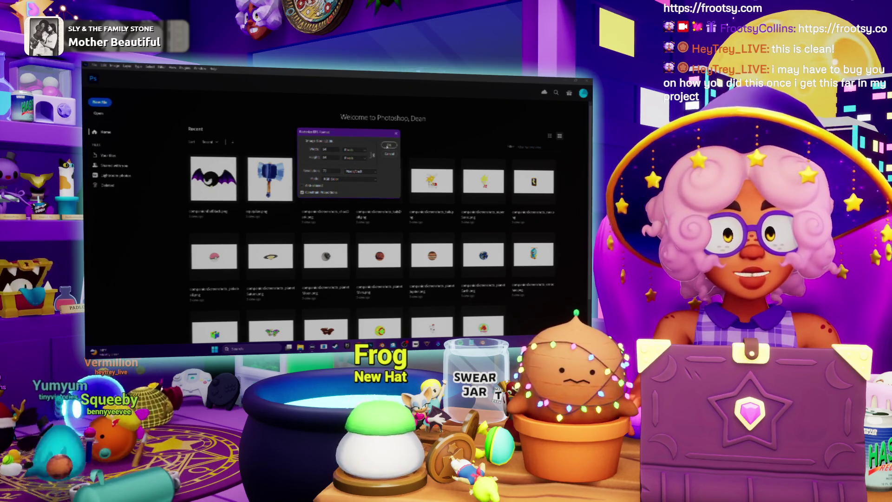
- Accept the Rasterize EPS settings, zoom in on the layout outlines, and duplicate to a second layer
left_click(388, 144)
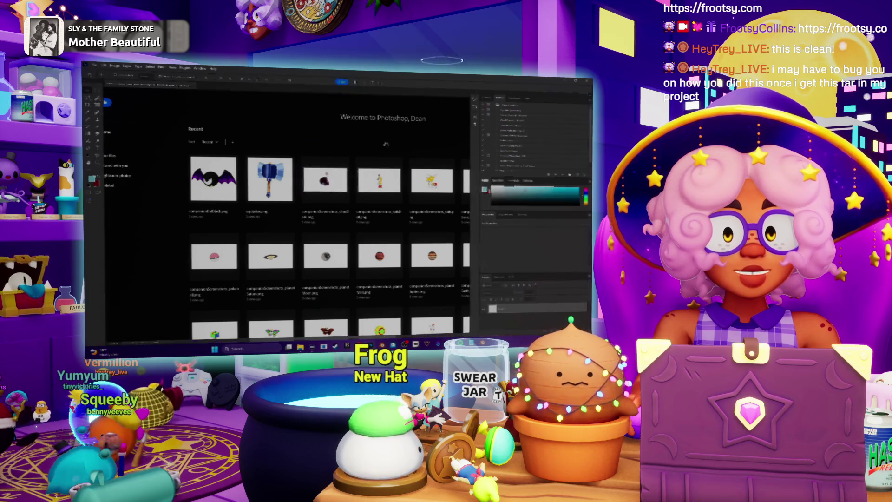
left_click_drag(295, 222, 348, 212)
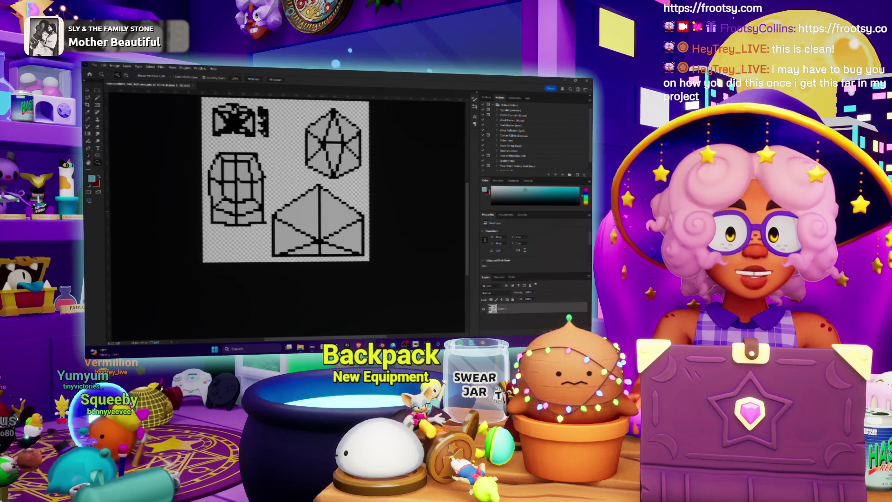
key("ctrl+j")
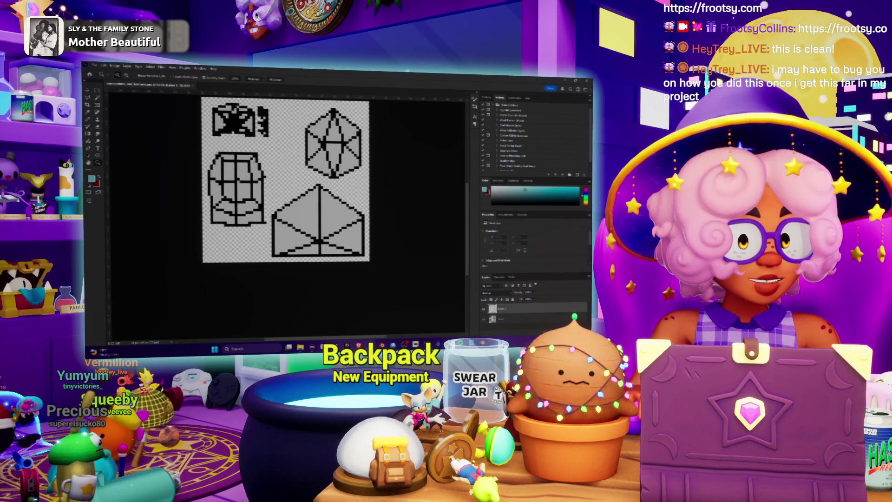
scroll(428, 286, "up", 2)
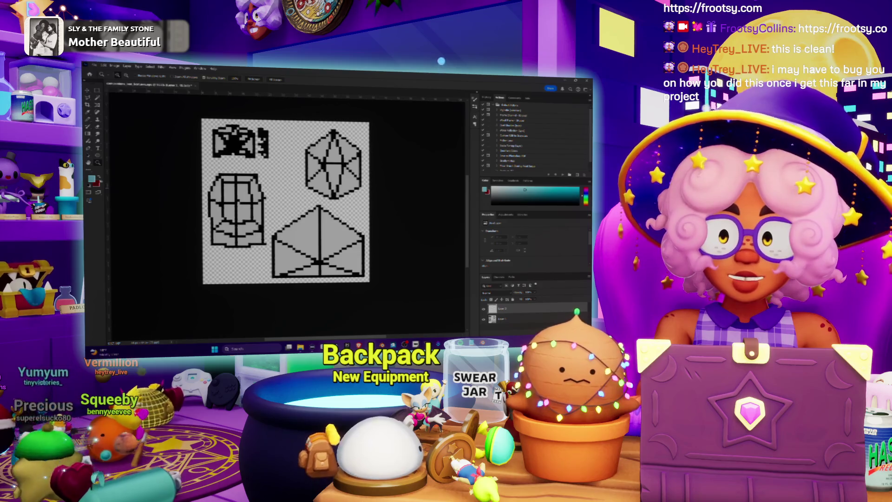
- Fill the top-right island dark red, then add a hue-shifted crimson block on a new layer
key("x")
key("m")
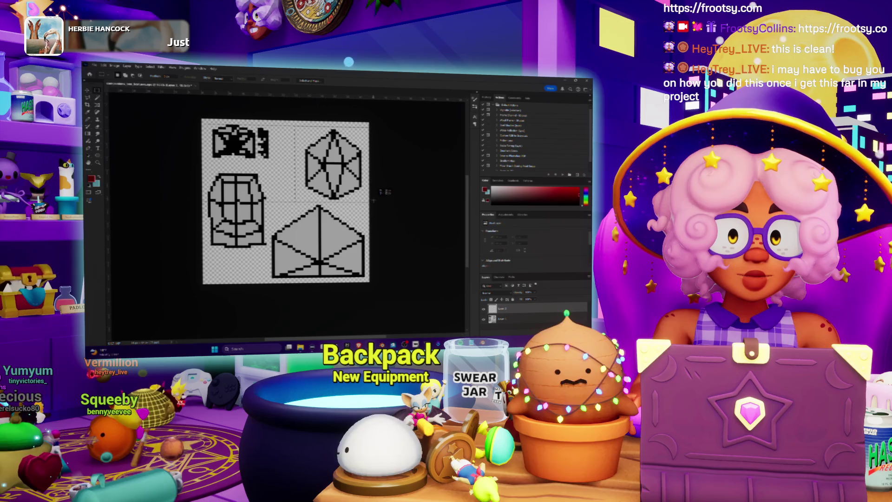
left_click_drag(373, 200, 372, 202)
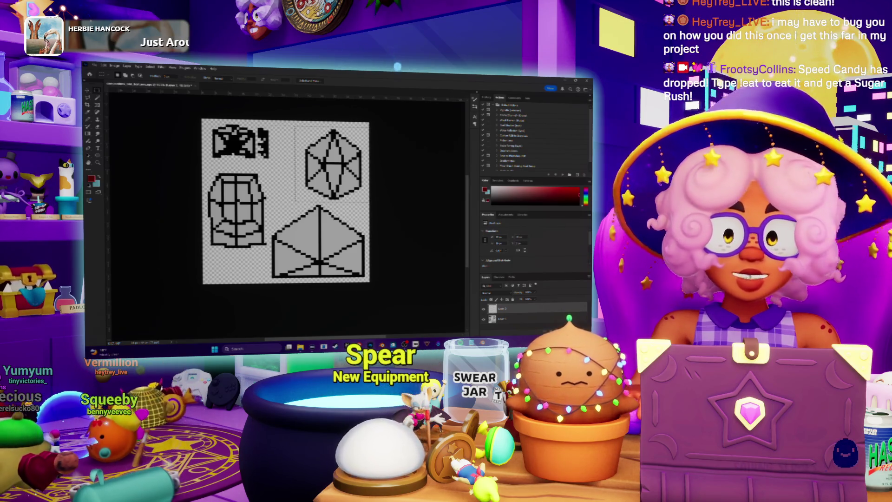
key("shift+F5")
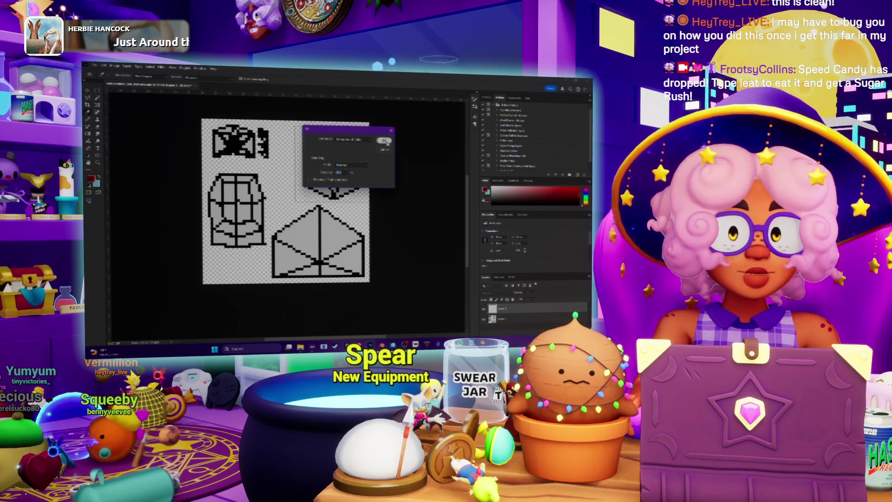
left_click(386, 140)
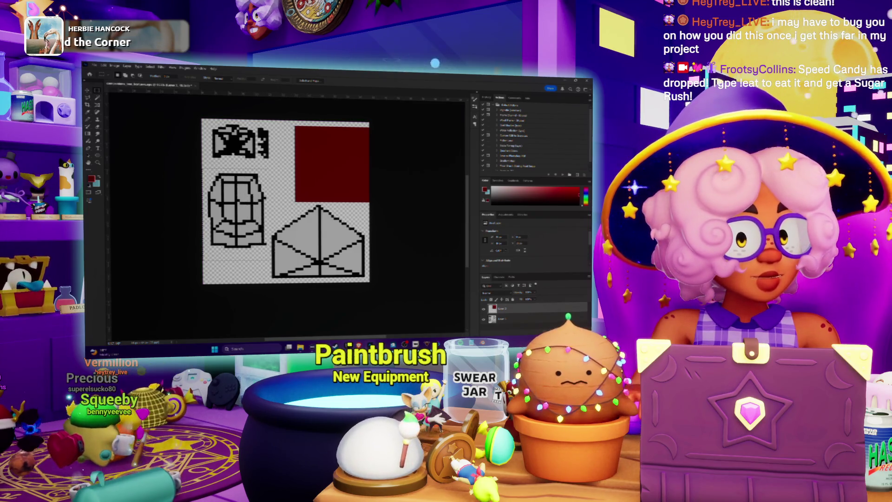
key("ctrl+shift+alt+n")
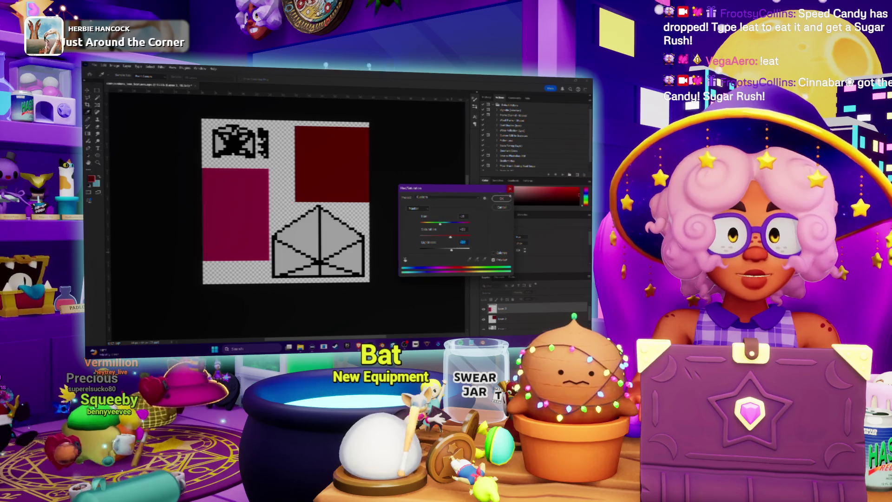
key("Return")
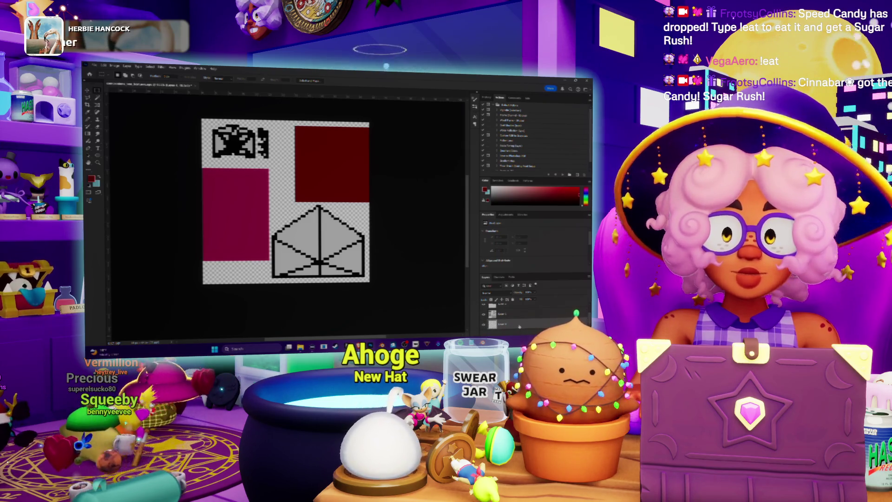
- Fill the empty canvas areas light grey and hide the black layout lines
key("i")
key("shift+F5")
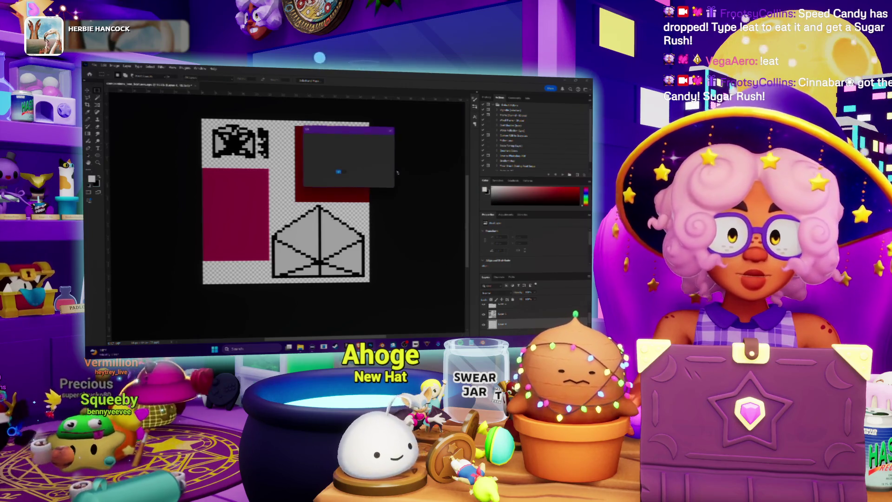
left_click(386, 140)
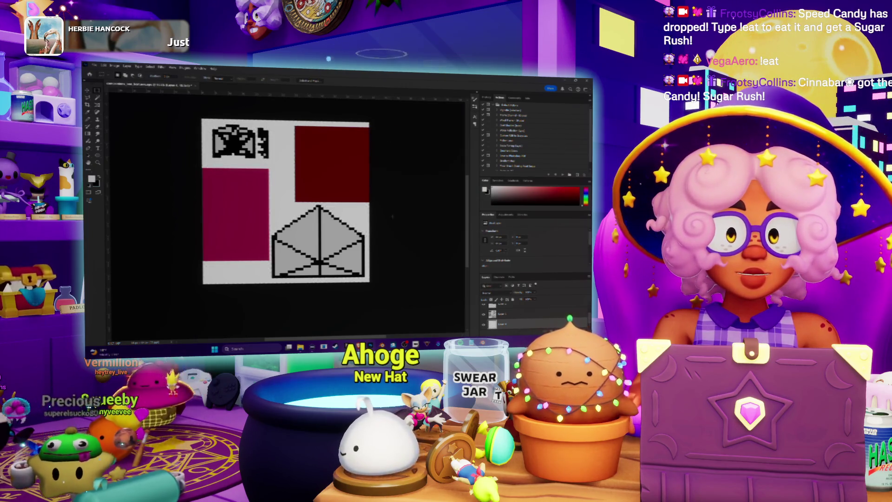
scroll(286, 200, "up", 1)
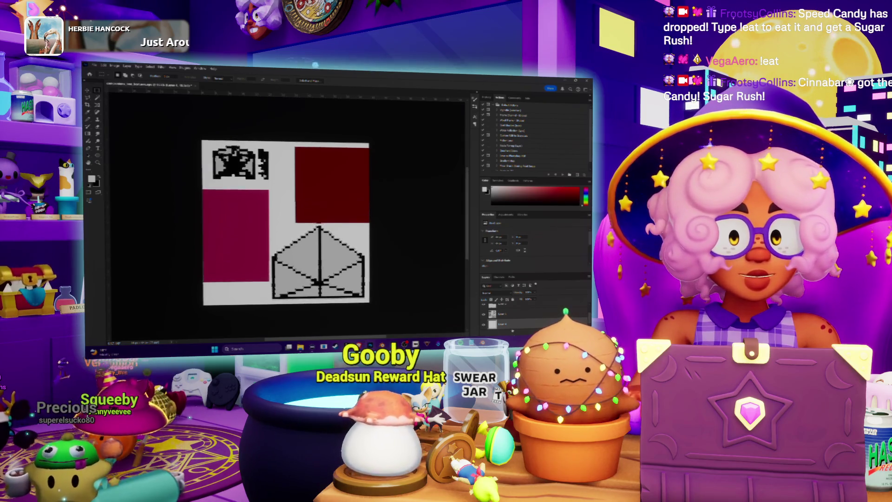
key("ctrl+z")
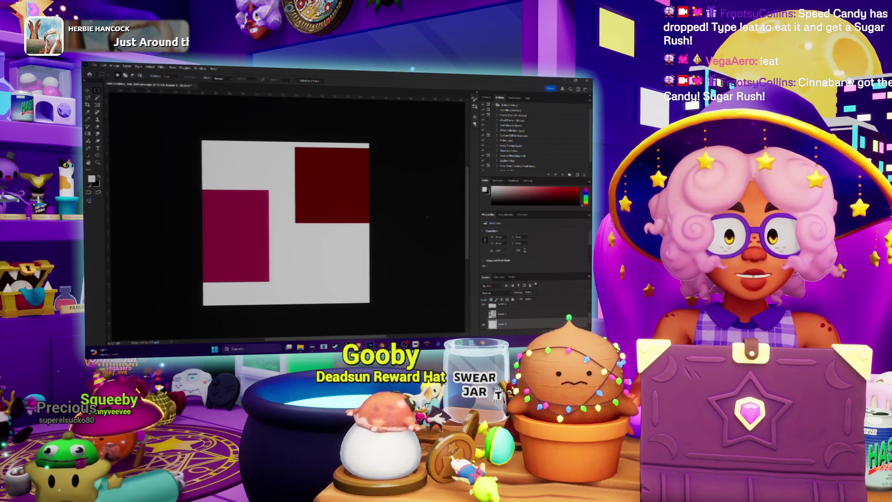
- Save the painted texture as an image file, accepting format options, then return to Blender
key("ctrl+shift+s")
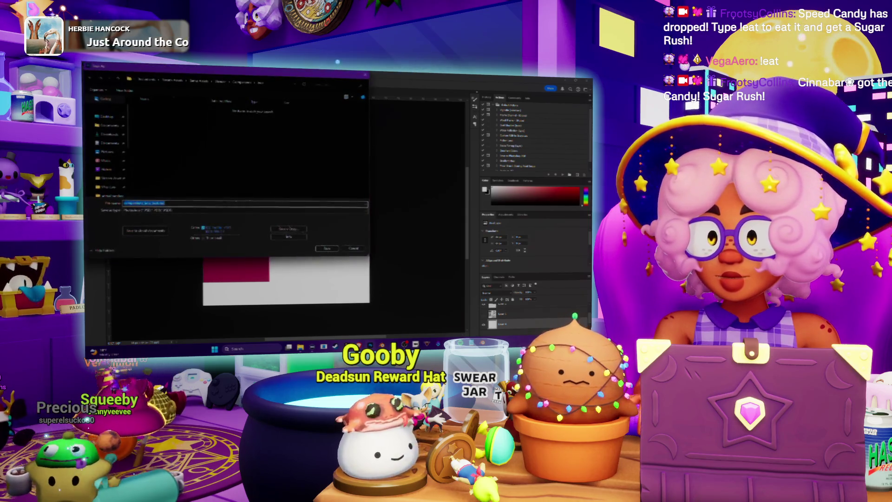
left_click(328, 248)
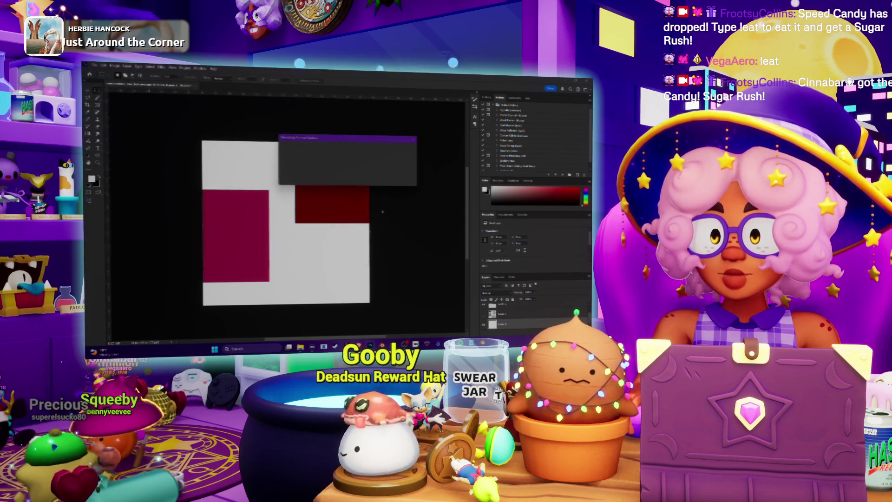
left_click(409, 150)
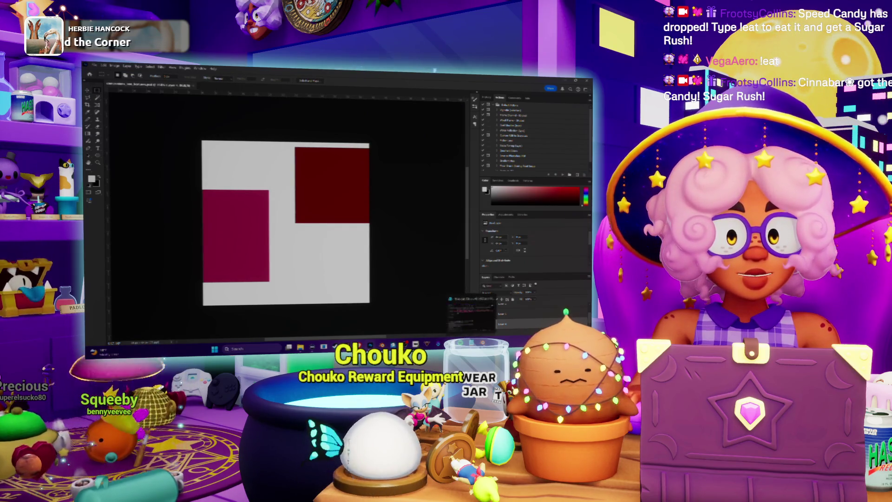
key("alt+Tab")
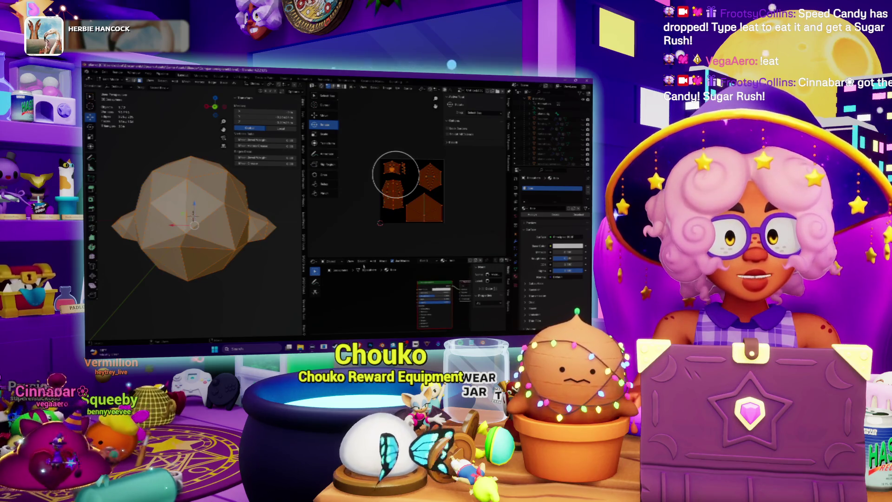
- Add an Image Texture node to the ghost's material in the node editor
right_click(395, 174)
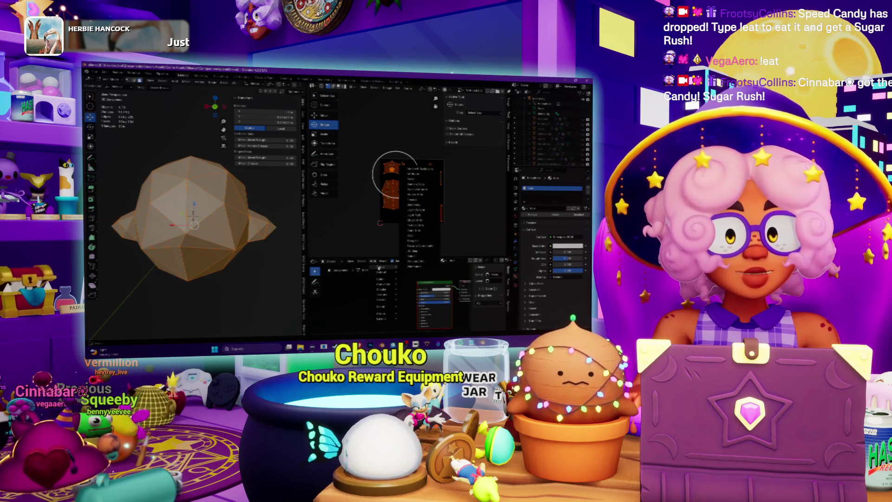
mouse_move(382, 294)
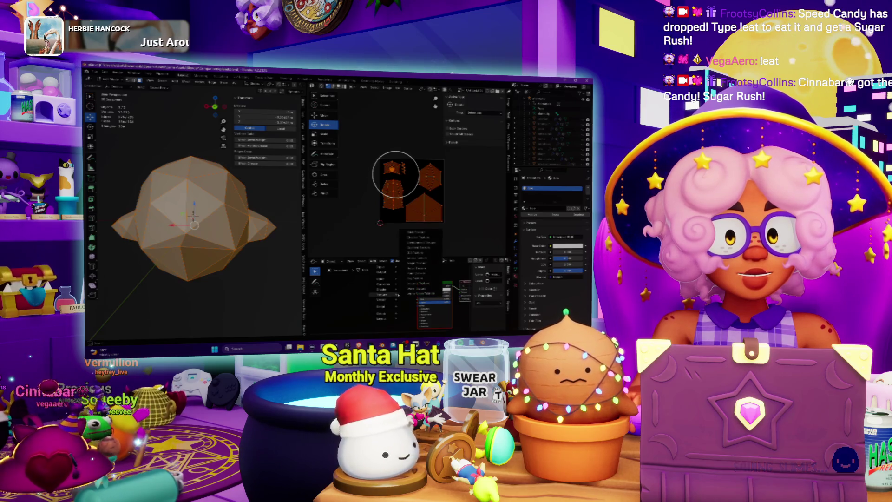
left_click(422, 281)
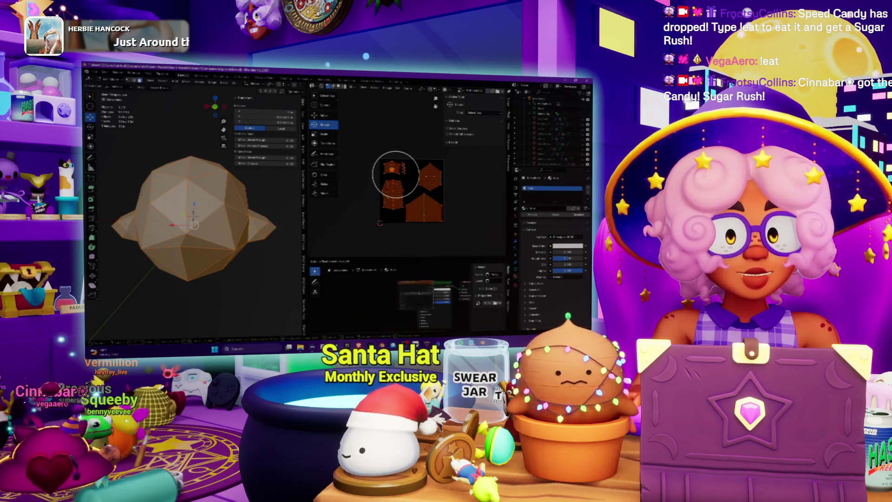
scroll(407, 294, "up", 2)
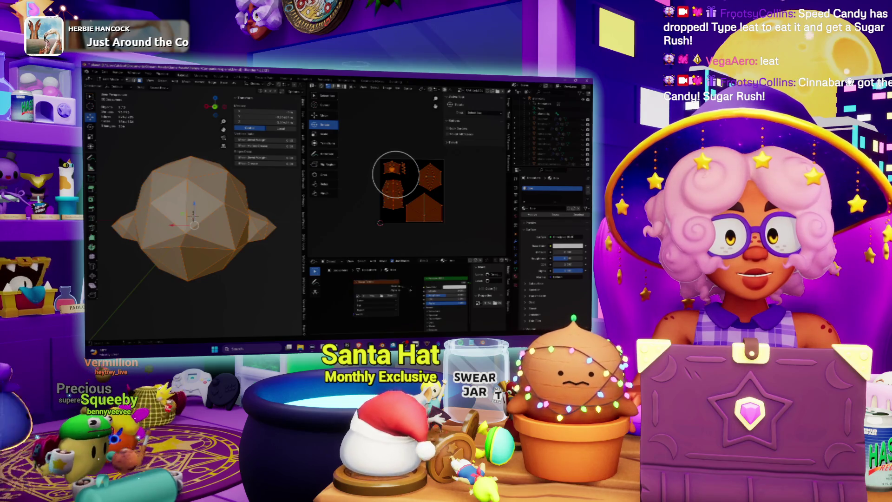
- Load the saved texture file into the node and view the textured head from the front
left_click(364, 305)
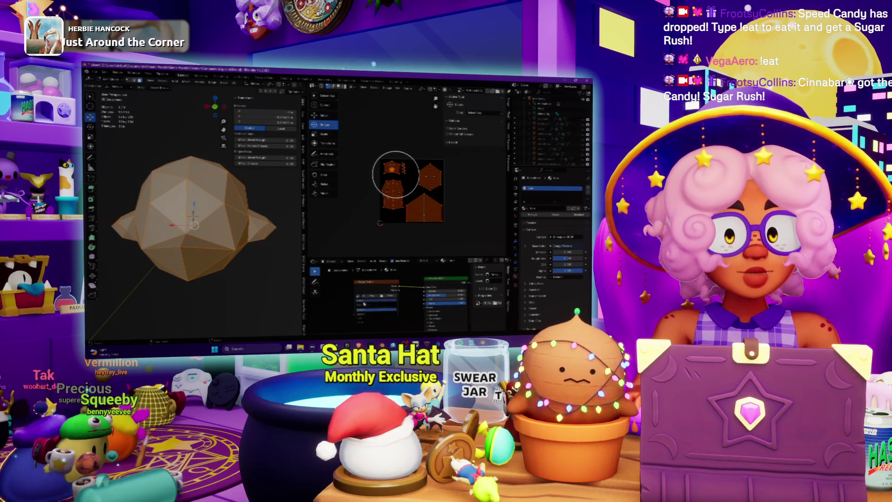
left_click(365, 314)
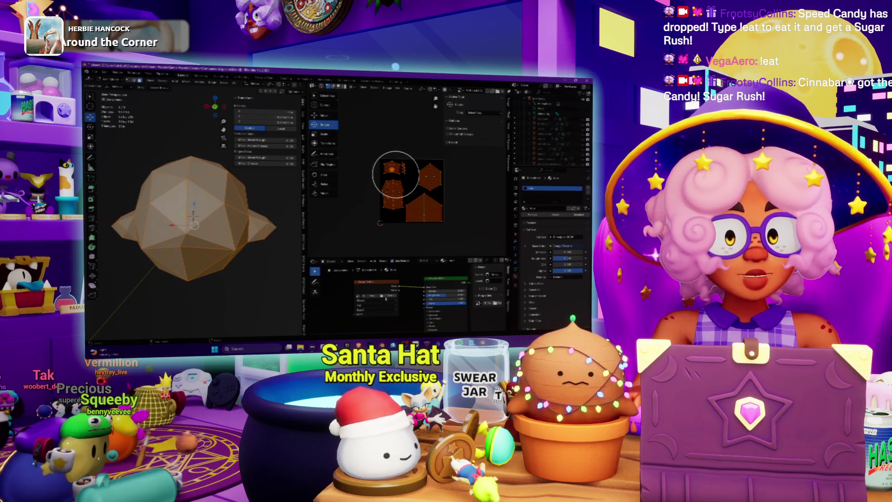
left_click(386, 299)
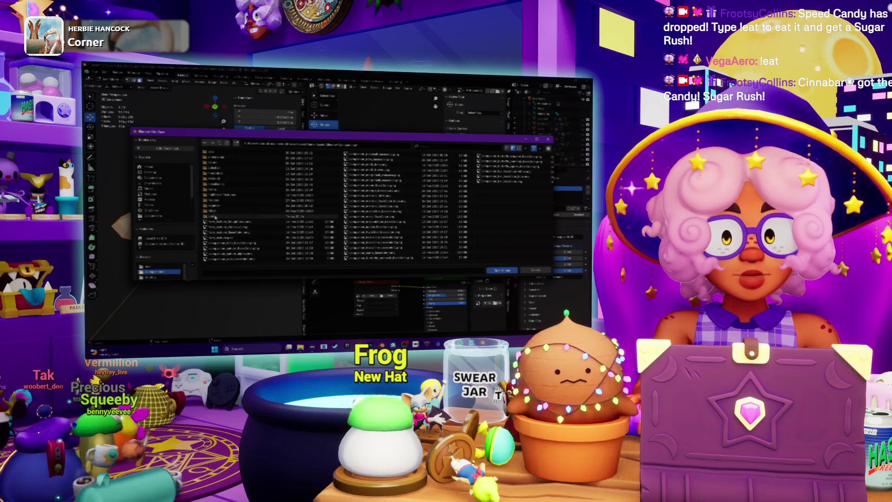
left_click(215, 217)
double_click(237, 151)
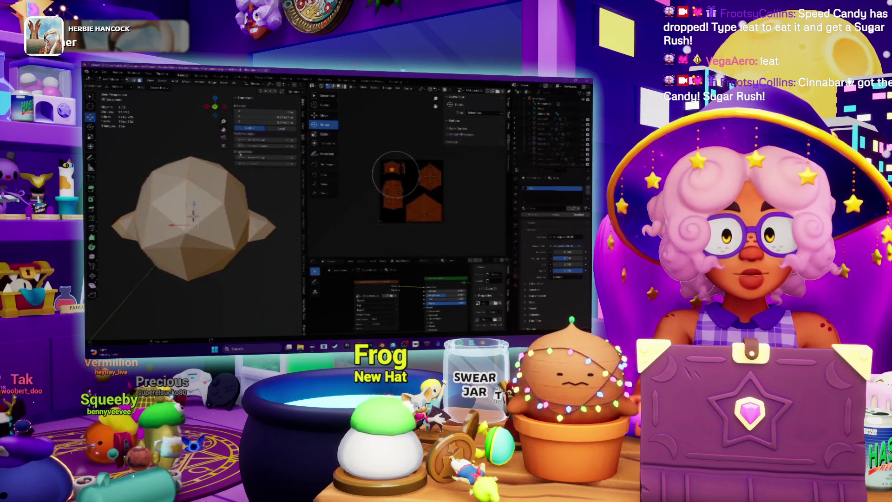
left_click_drag(305, 186, 404, 186)
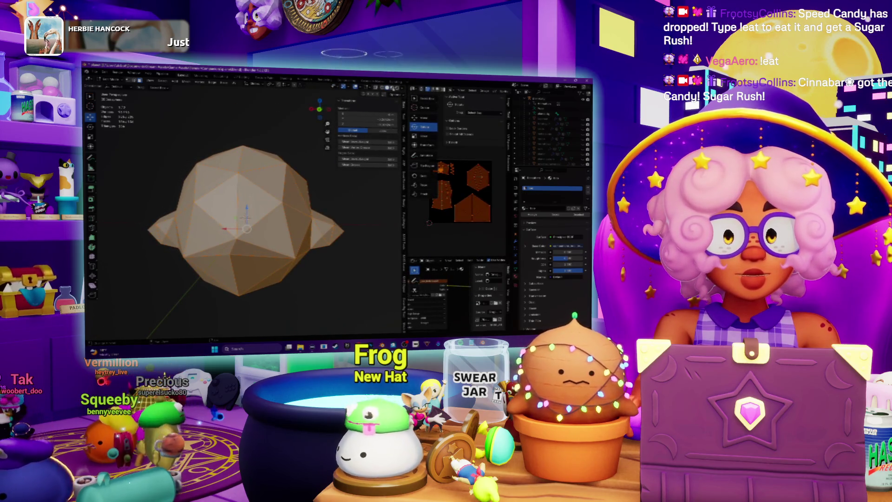
middle_click_drag(260, 202, 144, 201)
- Deselect all, inspect the ghost head in Solid shading, save the .blend, and return to Photoshop
key("alt+a")
scroll(144, 202, "up", 3)
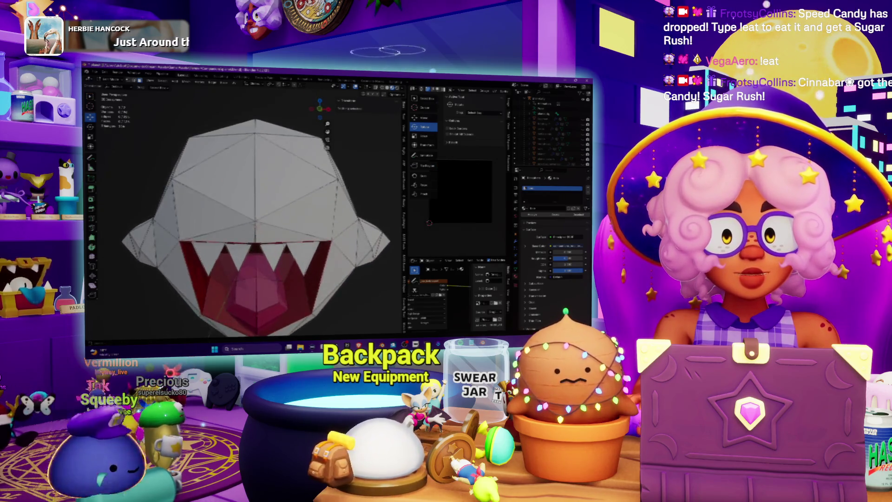
mouse_move(255, 209)
middle_mouse_down()
mouse_move(223, 209)
mouse_move(256, 209)
middle_mouse_up()
scroll(255, 209, "down", 3)
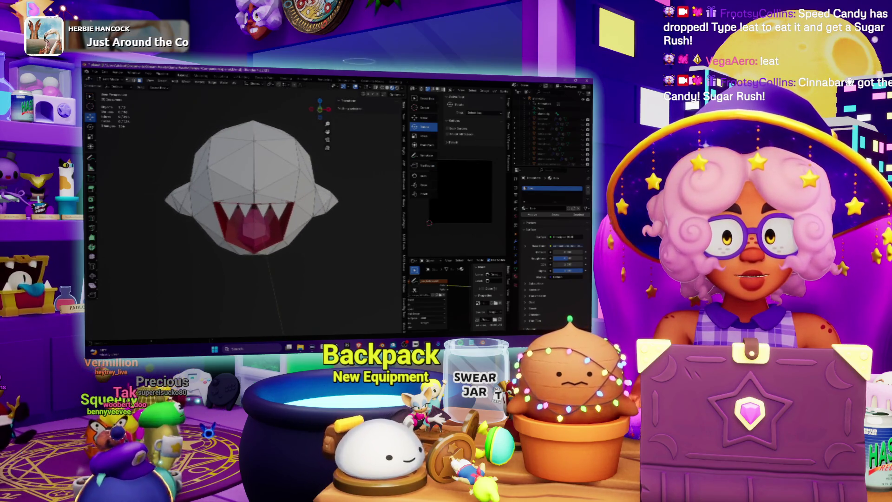
key("alt+z")
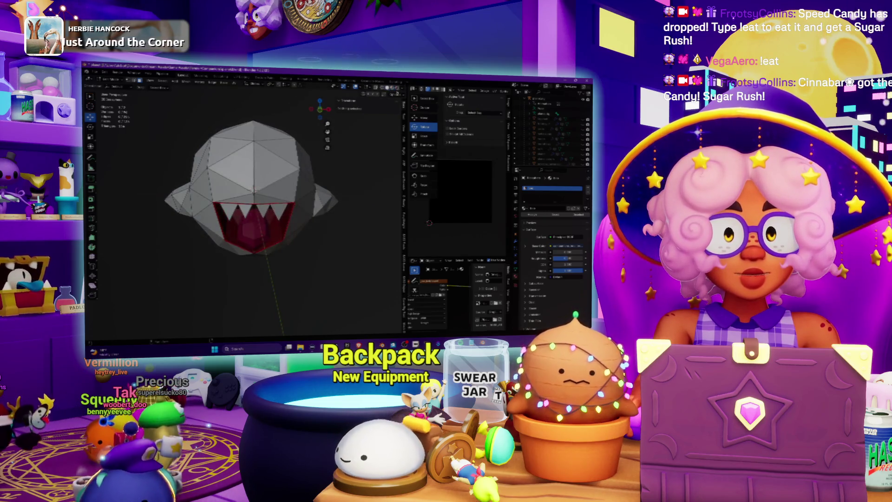
scroll(253, 195, "down", 2)
mouse_move(254, 195)
middle_mouse_down()
mouse_move(214, 195)
mouse_move(241, 195)
middle_mouse_up()
scroll(311, 213, "up", 3)
scroll(312, 213, "down", 2)
mouse_move(311, 214)
middle_mouse_down()
mouse_move(293, 214)
mouse_move(311, 213)
middle_mouse_up()
key("ctrl+s")
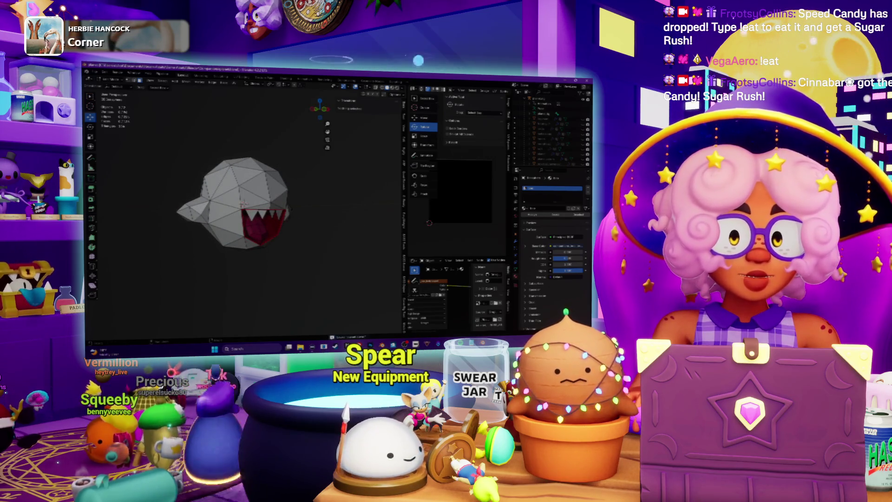
key("alt+Tab")
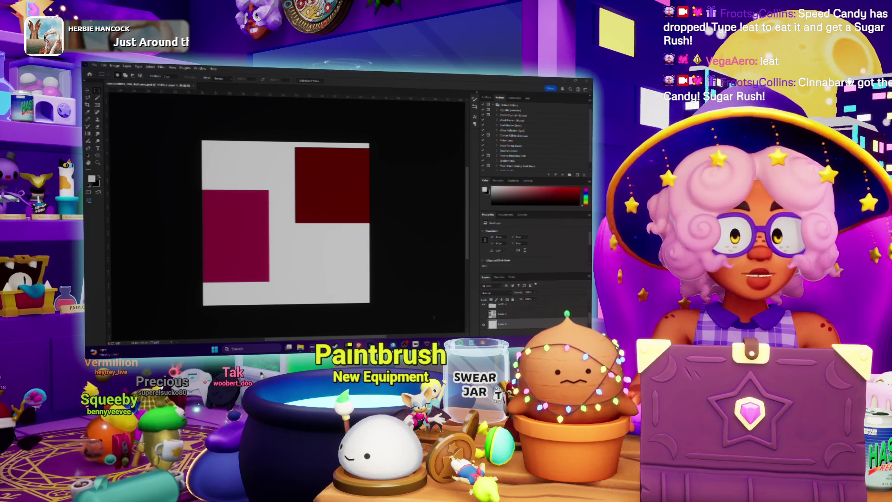
- Zoom in on the envelope sprite, set a black brush, fade Layer 1, and add a drawing layer
key("ctrl+z")
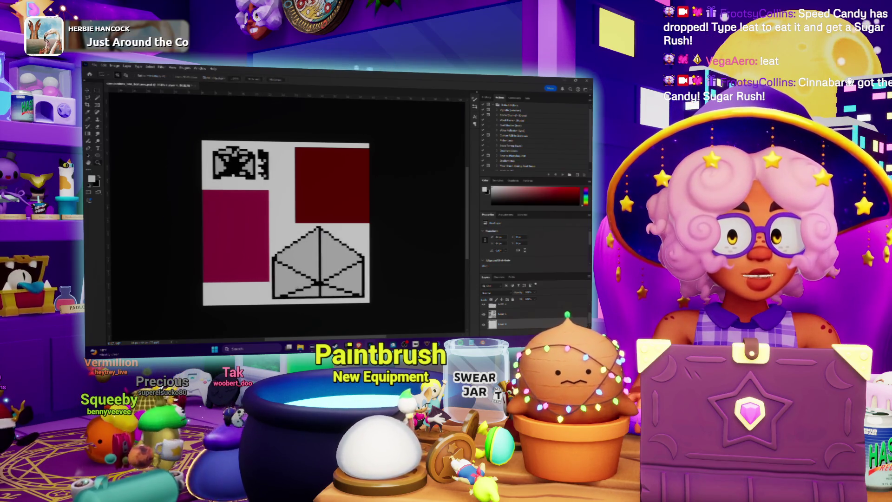
left_click(313, 262)
left_click(312, 262)
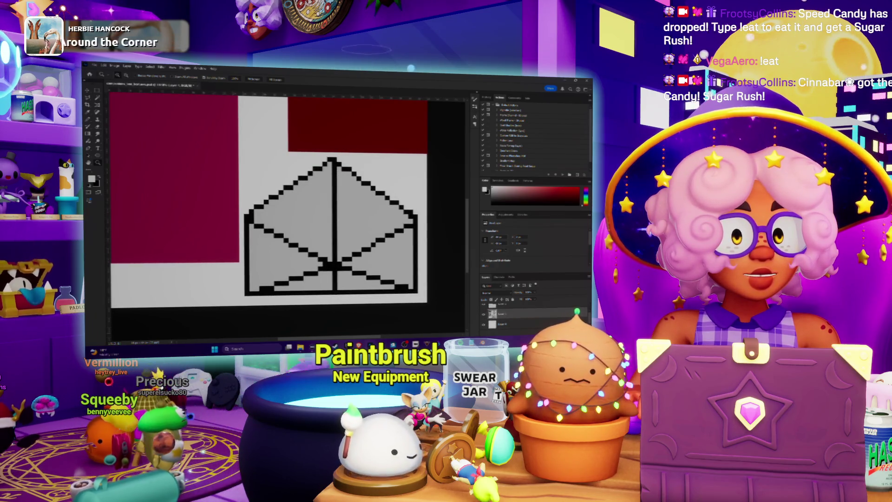
key("b")
key("x")
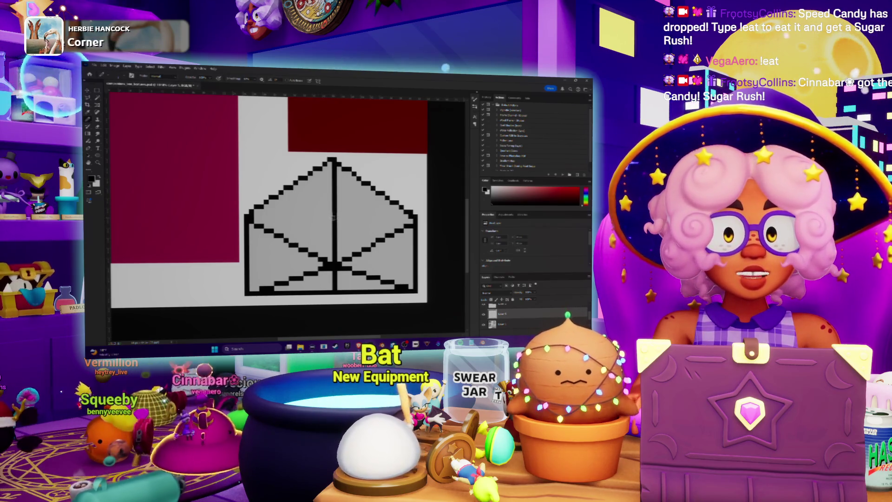
scroll(526, 321, "up", 2)
left_click(509, 313)
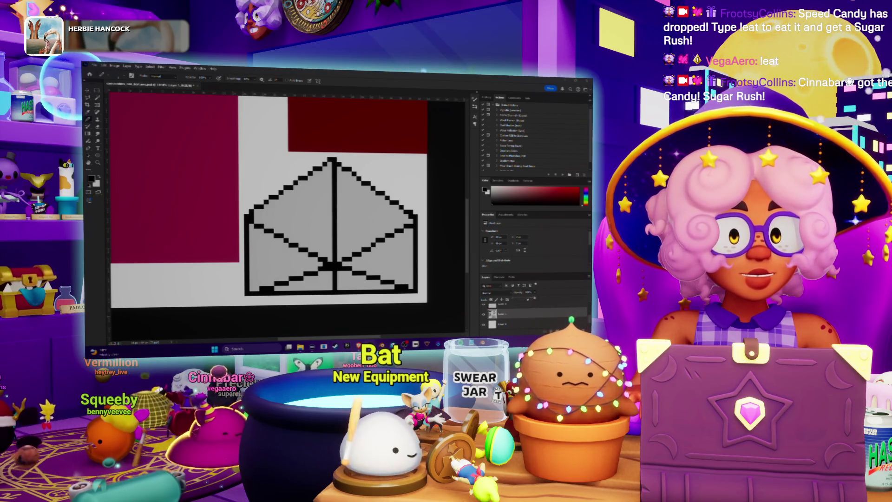
key("5")
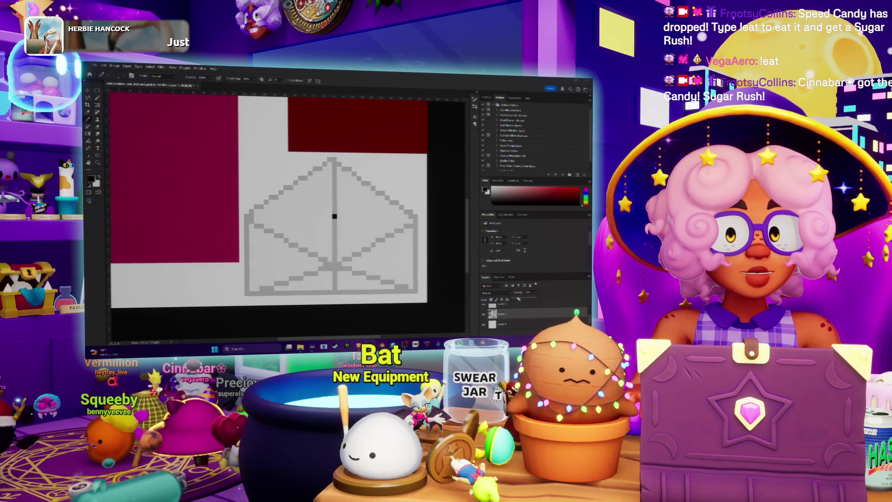
key("ctrl+shift+alt+n")
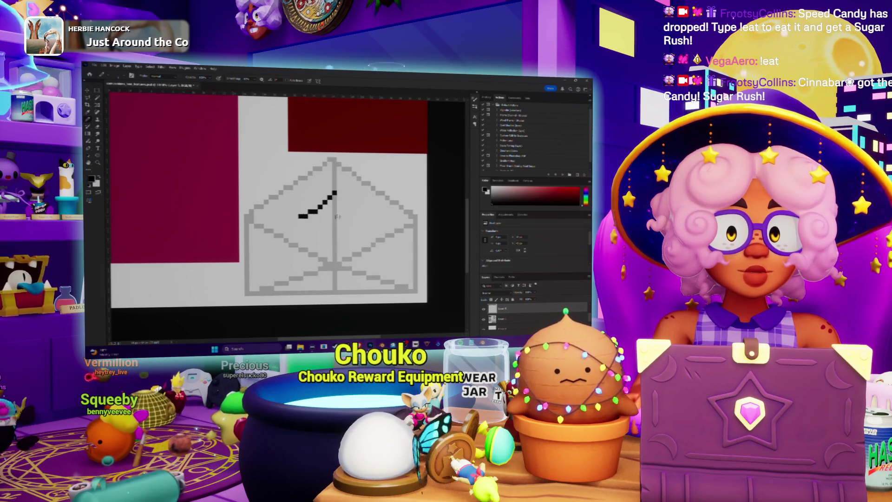
- Draw and fill the black pendant figure with its cord using brush strokes
left_click_drag(297, 217, 286, 211)
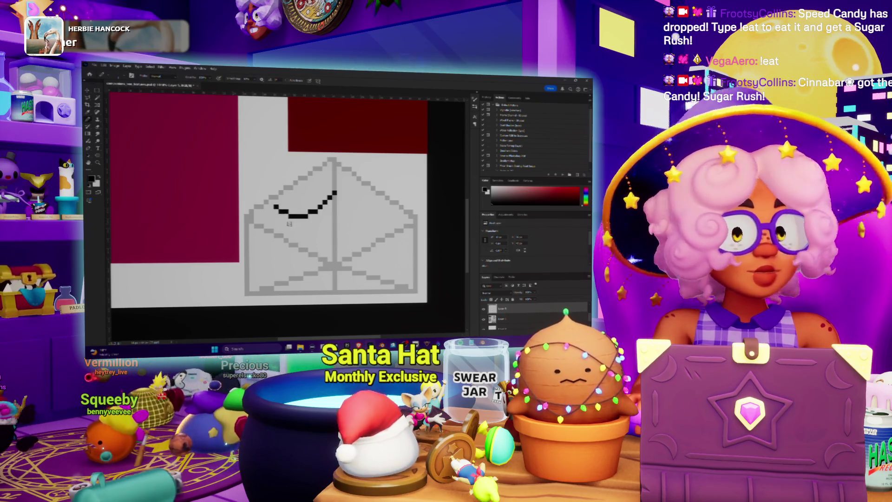
left_click_drag(290, 216, 291, 226)
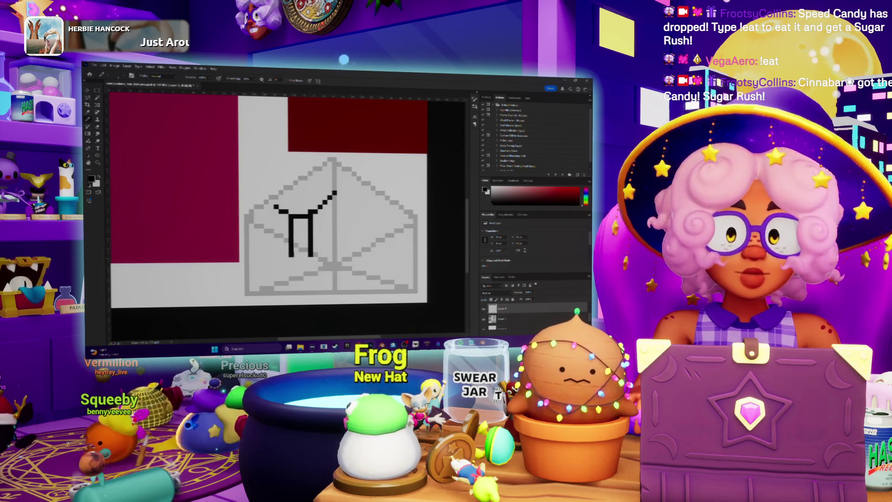
left_click_drag(291, 254, 311, 253)
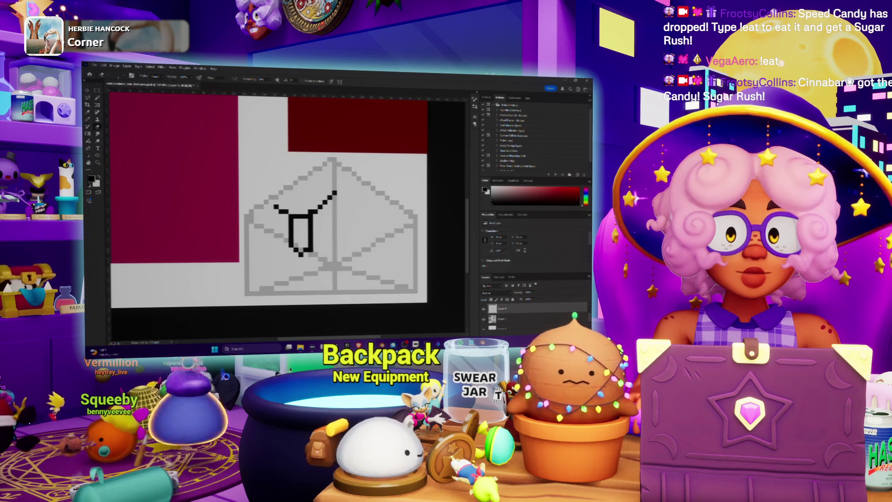
left_click_drag(286, 214, 286, 237)
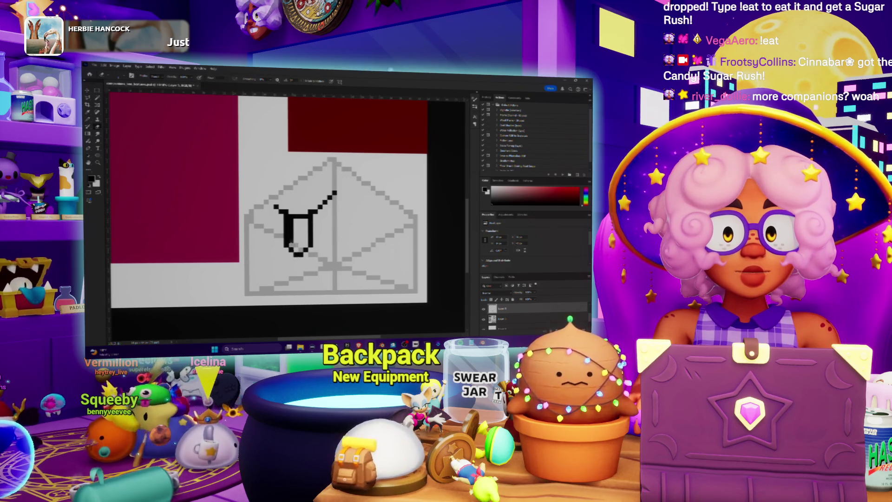
left_click_drag(290, 222, 291, 232)
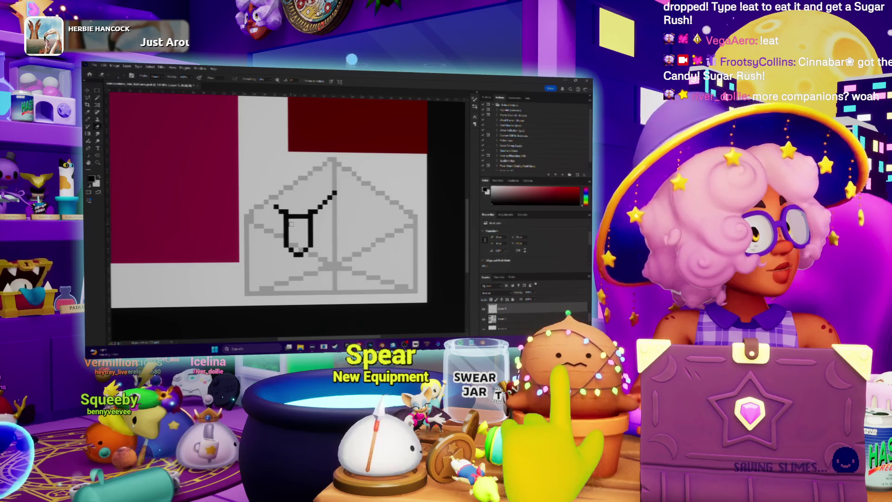
key("z")
scroll(297, 209, "down", 3, "alt")
scroll(297, 209, "up", 4, "alt")
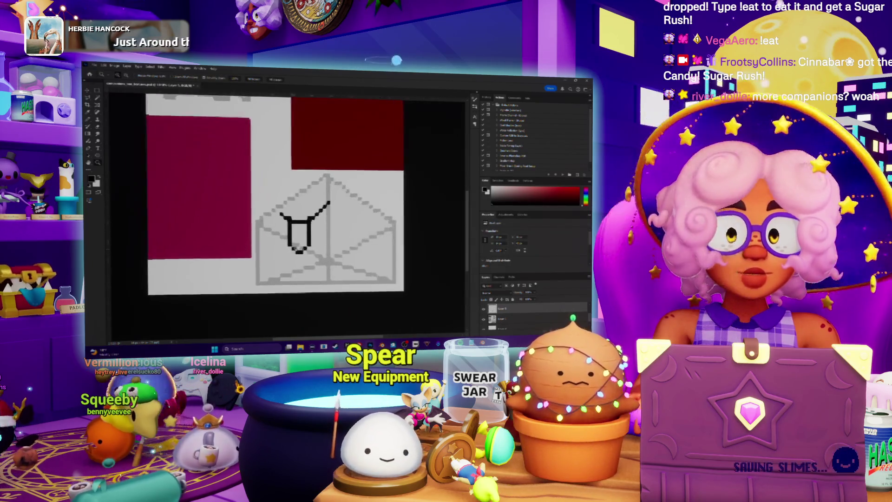
key("b")
mouse_move(294, 218)
left_mouse_down()
mouse_move(294, 230)
mouse_move(306, 227)
mouse_move(293, 244)
mouse_move(303, 235)
left_mouse_up()
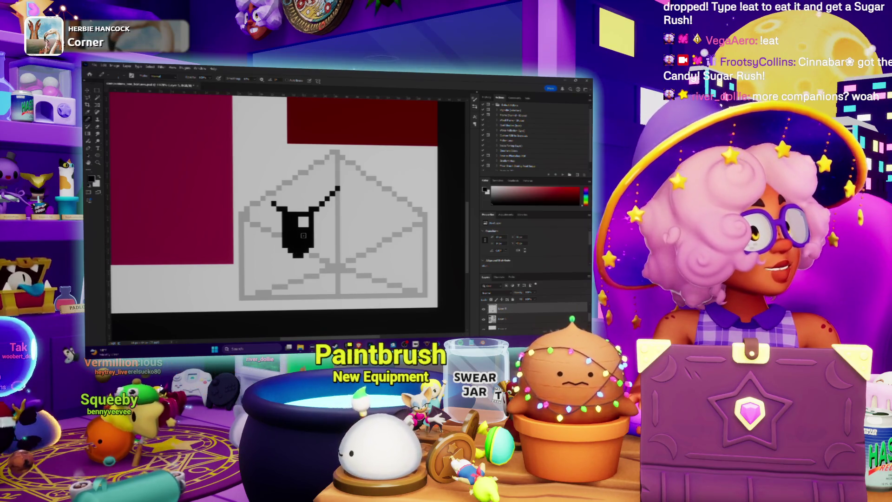
- Zoom out to check the whole sprite sheet, then switch back to Blender
key("z")
scroll(302, 230, "down", 4, "alt")
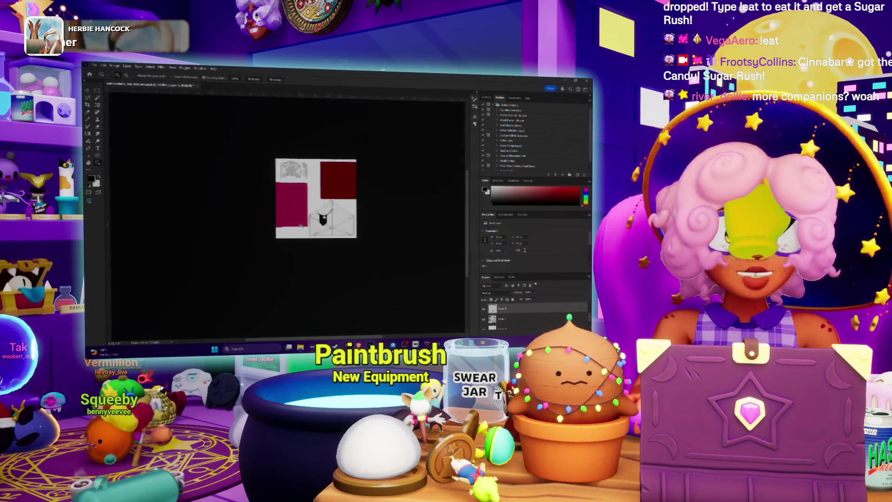
scroll(331, 219, "up", 2, "alt")
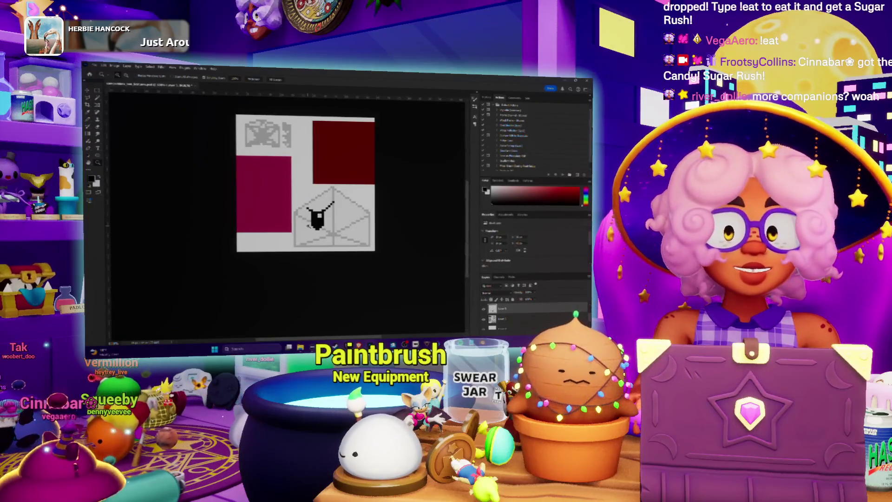
scroll(319, 221, "up", 2, "alt")
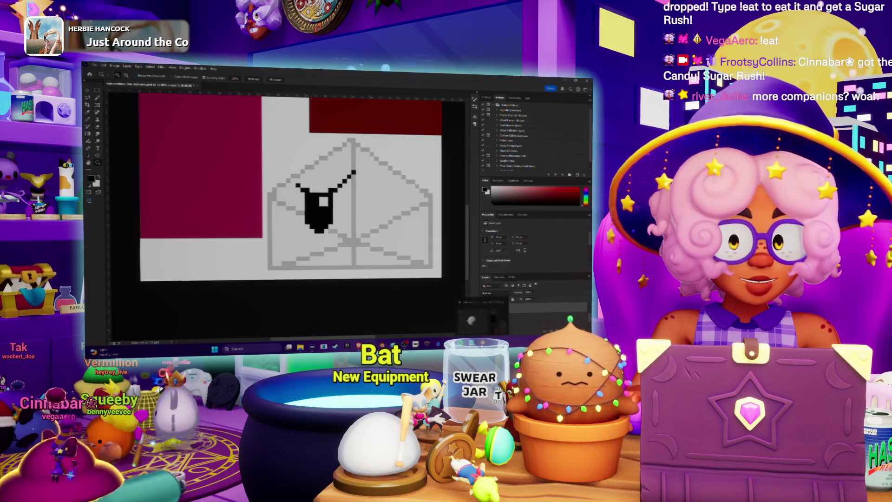
key("alt+Tab")
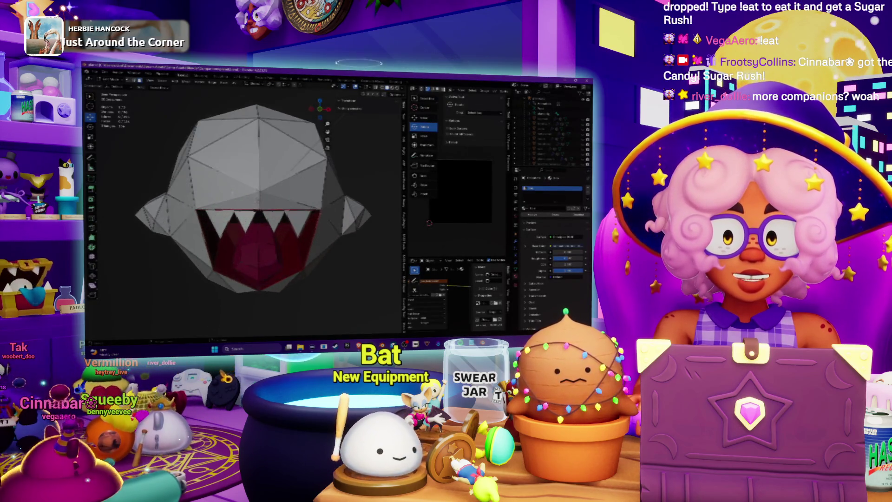
- Select three faces on the ghost head and drag the area border left to widen the middle editor
left_click(228, 186)
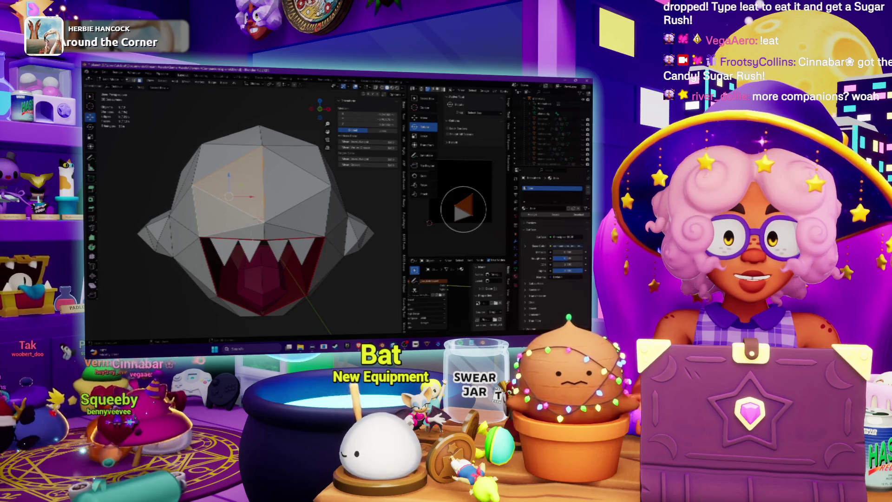
left_click(232, 231, "shift")
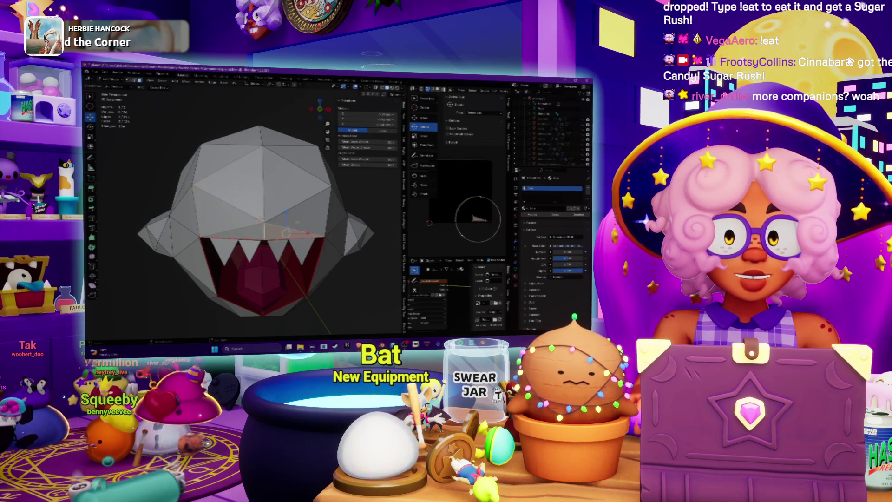
left_click(300, 199)
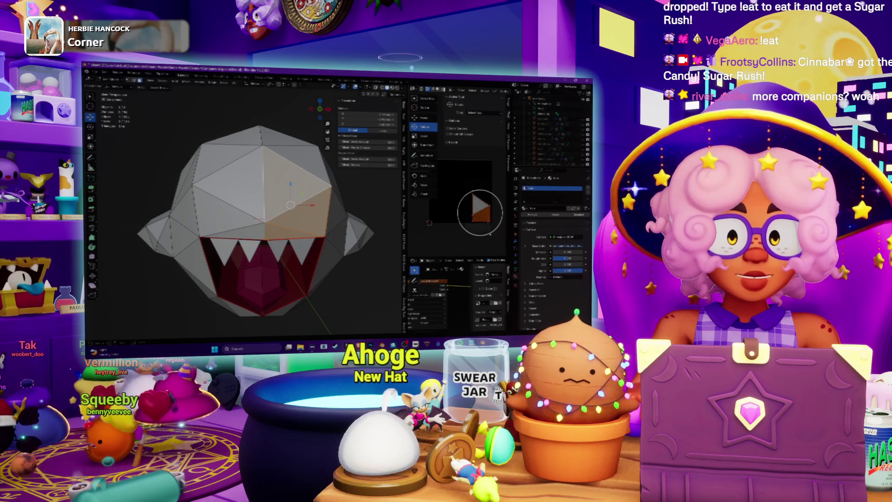
key("shift+a")
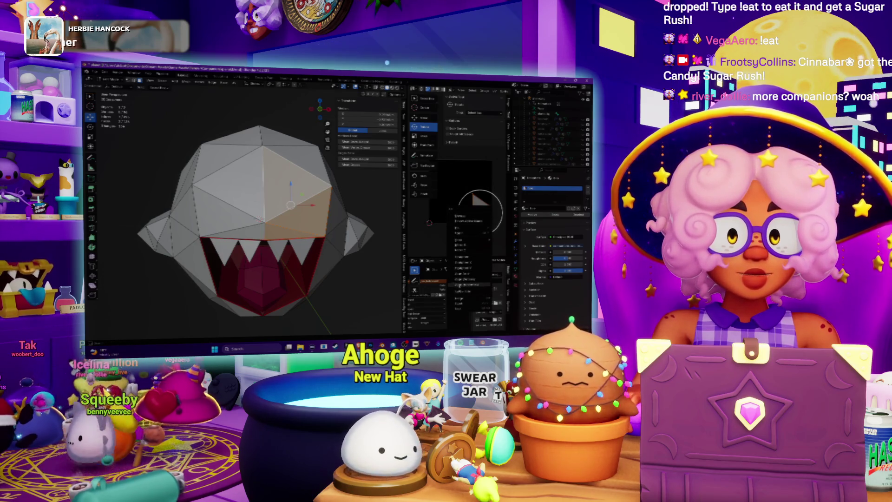
left_click(471, 284)
left_click_drag(403, 209, 217, 209)
left_click(317, 89)
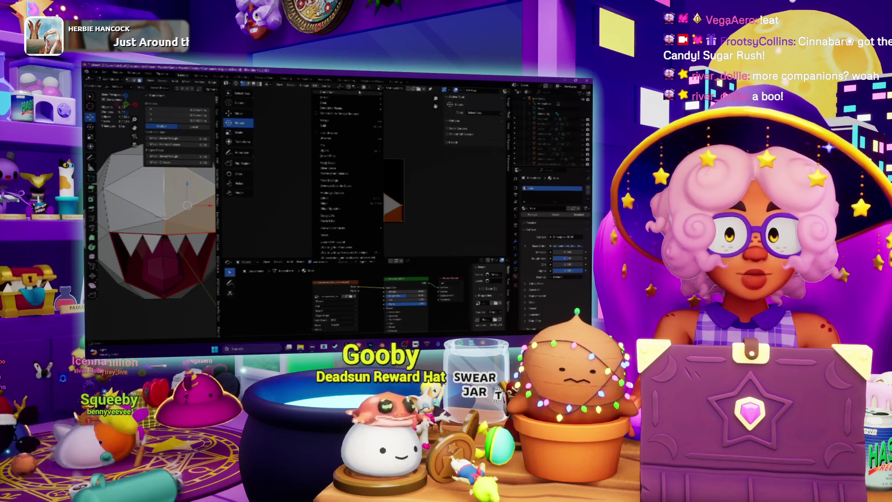
- Switch the middle area to the UV Editor and display the ghost's UV islands
mouse_move(359, 108)
left_click(399, 114)
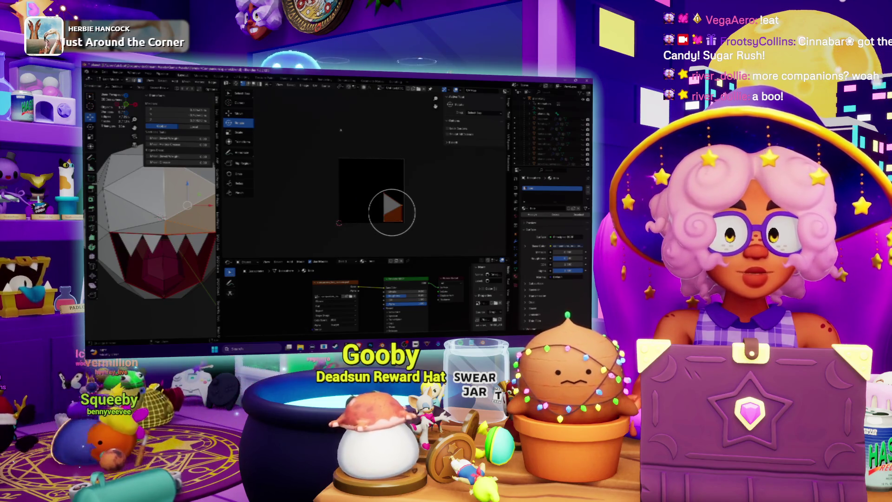
right_click(349, 201)
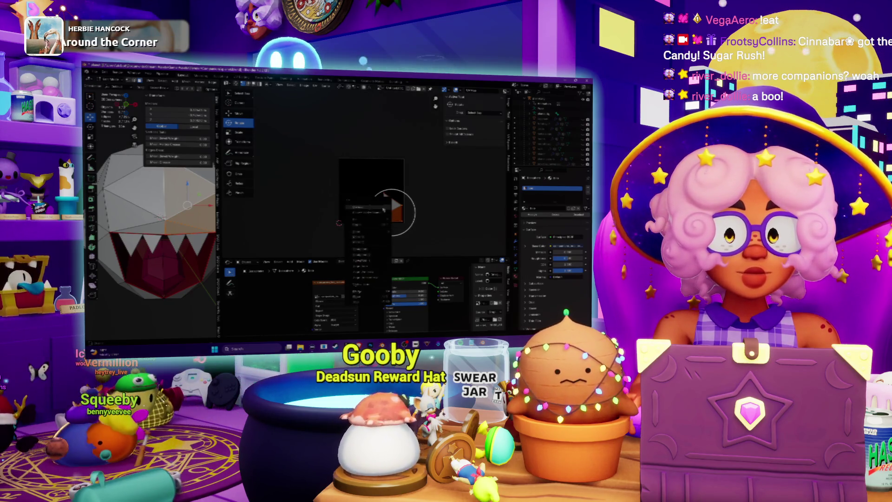
left_click(365, 240)
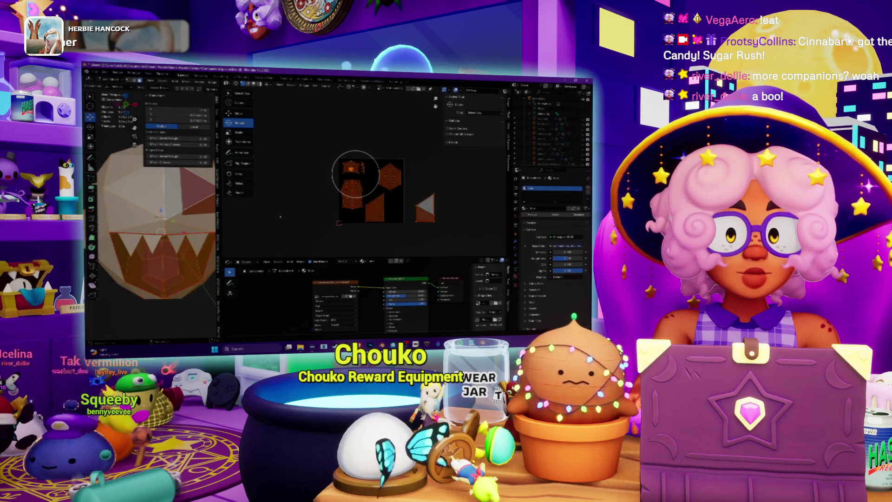
scroll(384, 215, "up", 2)
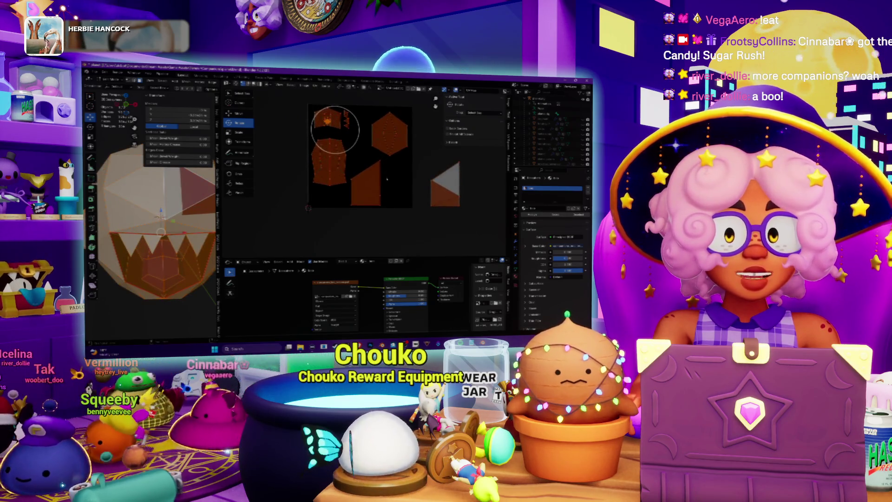
mouse_move(391, 177)
middle_mouse_down()
mouse_move(384, 179)
mouse_move(392, 173)
middle_mouse_up()
scroll(393, 174, "down", 2)
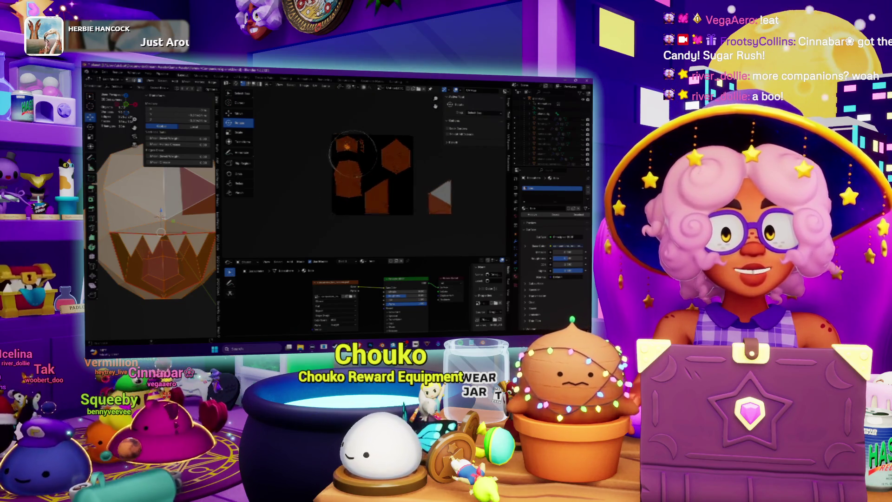
- Select the whole mesh, frame the islands, and slide the tall island further left
key("ctrl+z")
key("ctrl+z")
key("ctrl+z")
key("ctrl+z")
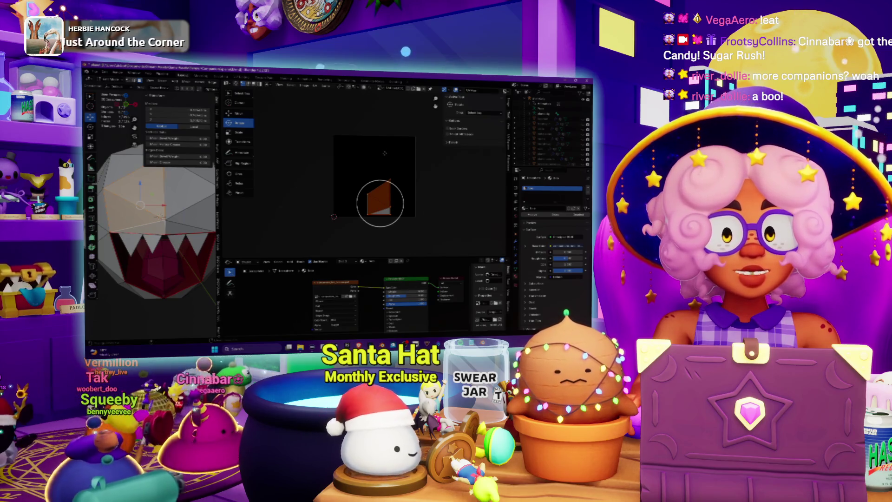
key("ctrl+z")
key("ctrl+z")
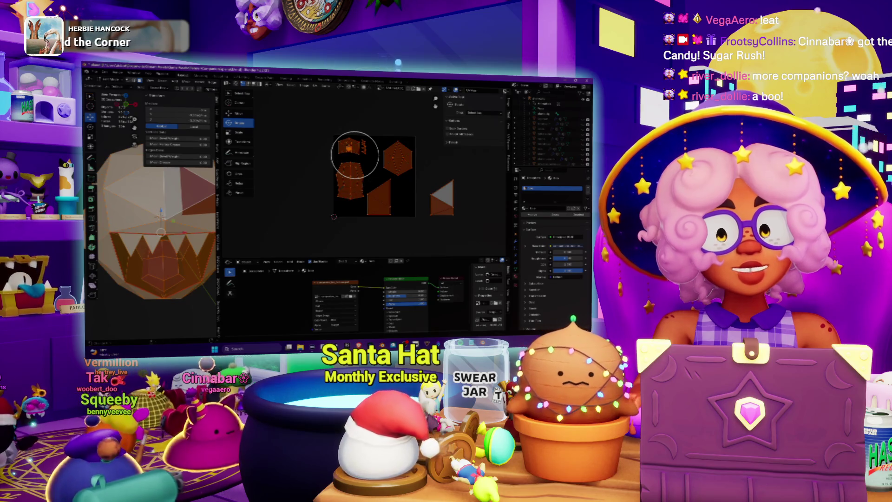
scroll(416, 172, "up", 3)
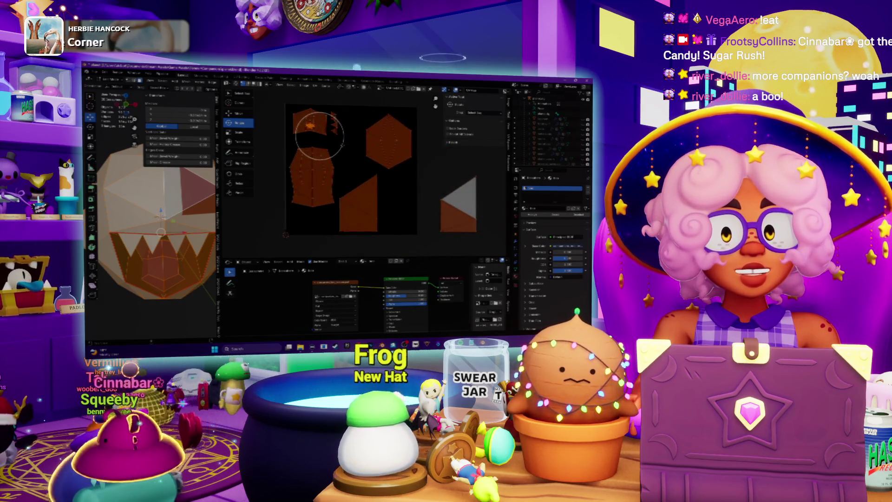
middle_click_drag(319, 135, 337, 152)
mouse_move(337, 151)
left_mouse_down()
mouse_move(266, 162)
mouse_move(274, 168)
left_mouse_up()
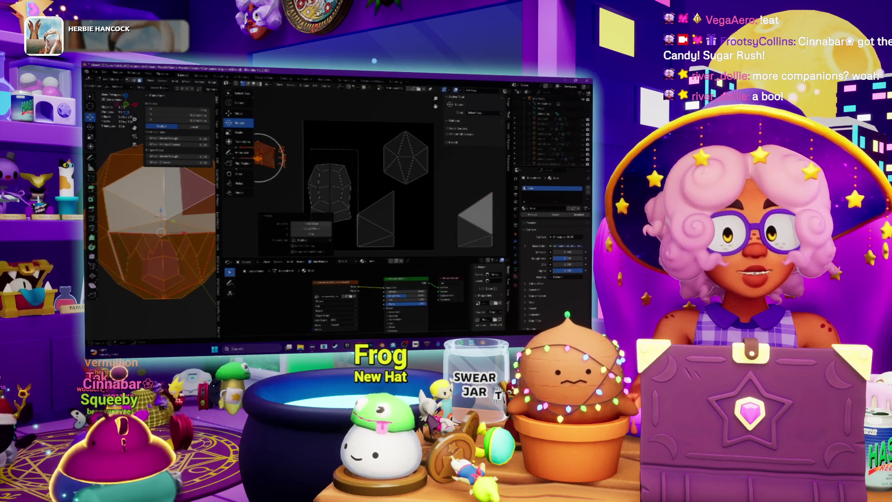
- Move the tall island down, shift the hexagon island left and move the triangle island up-right
left_click(331, 190)
middle_click_drag(331, 189, 344, 170)
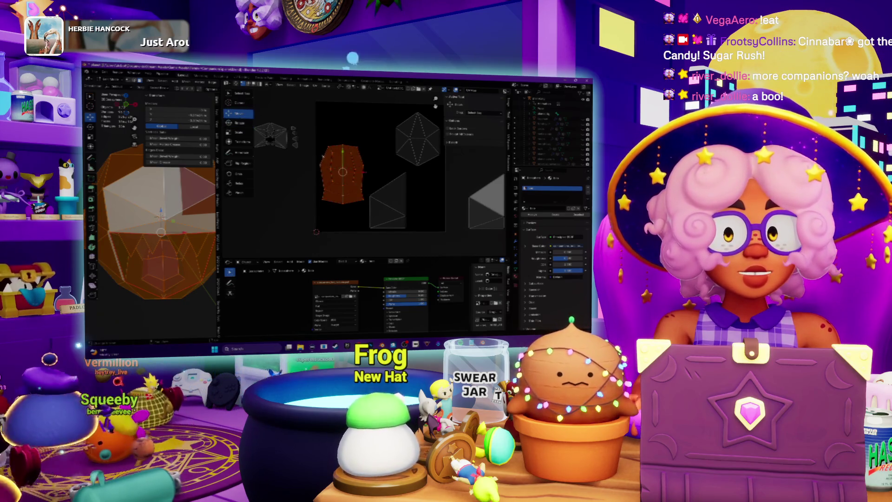
left_click_drag(342, 153, 342, 179)
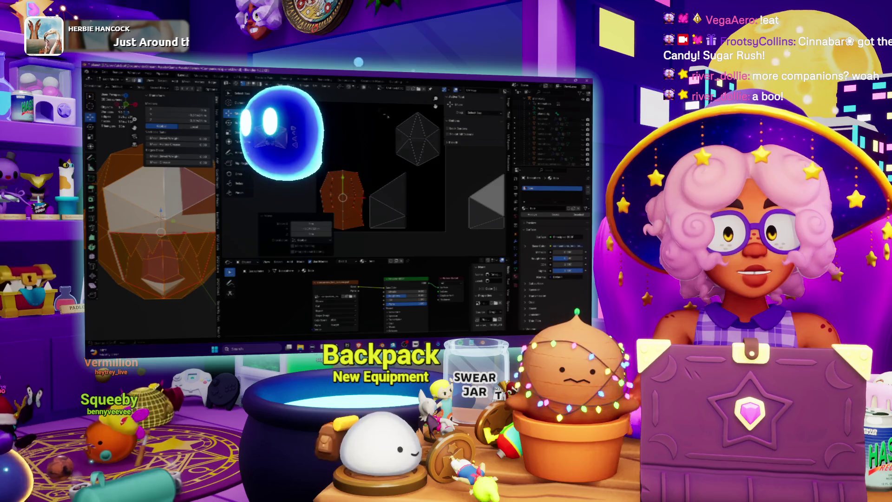
left_click(417, 140)
left_click_drag(417, 140, 343, 134)
left_click_drag(485, 205, 363, 205)
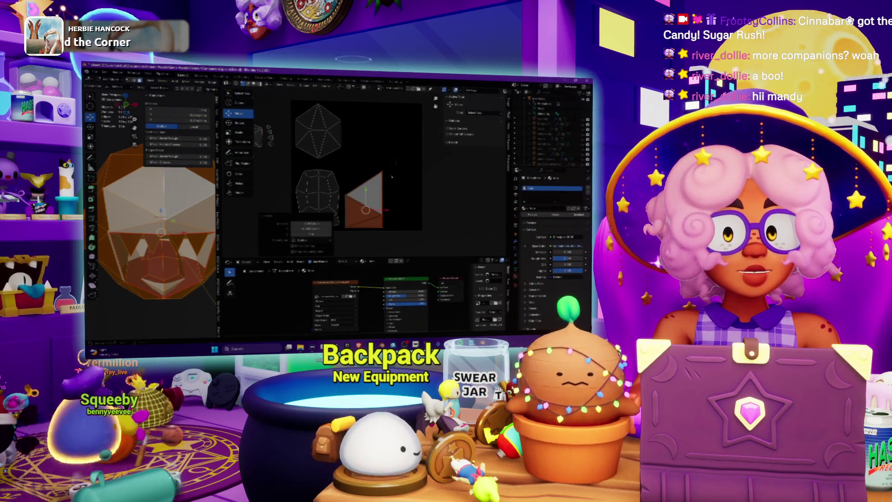
left_click_drag(344, 241, 369, 204)
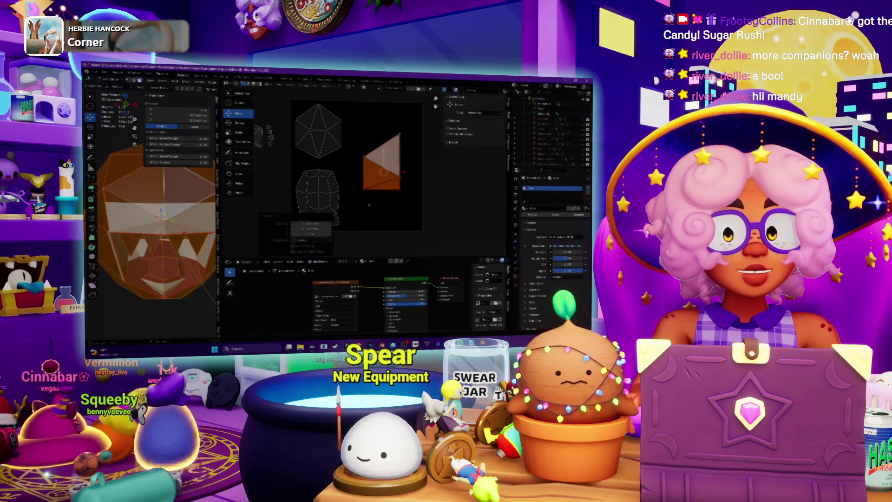
- Scale up the triangle island with S and move it down and left
key("s")
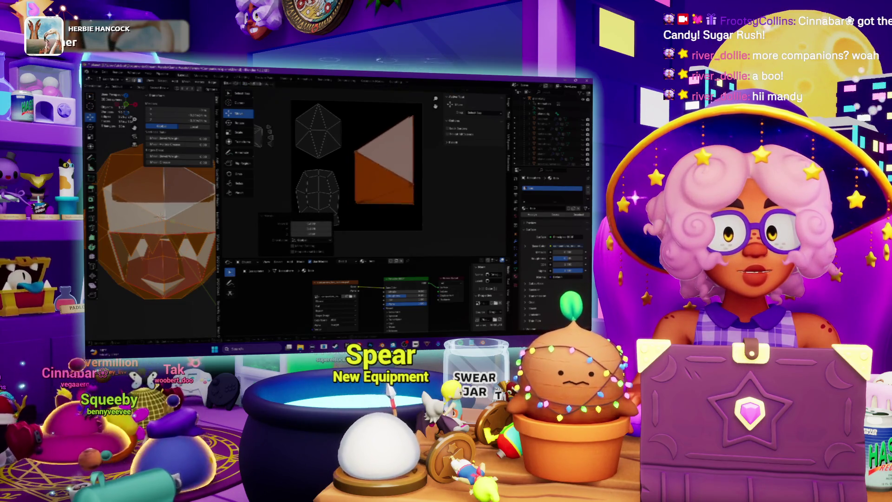
left_click(437, 245)
key("g")
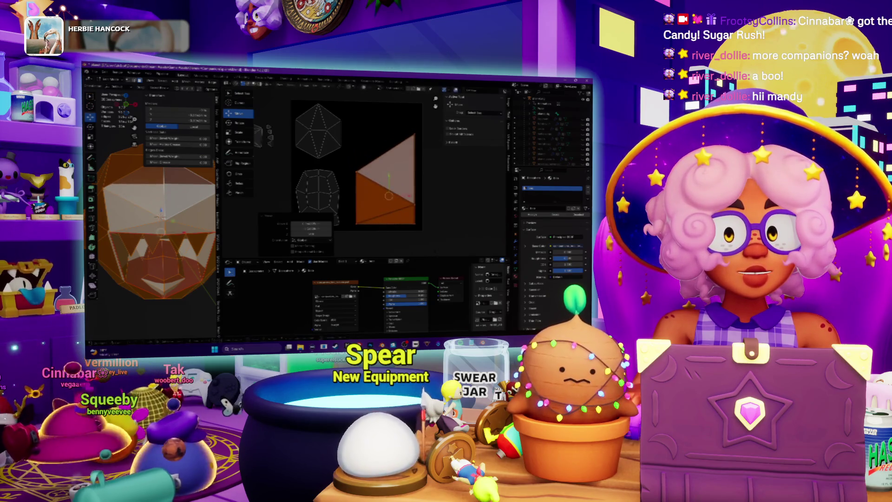
middle_click_drag(367, 171, 389, 186)
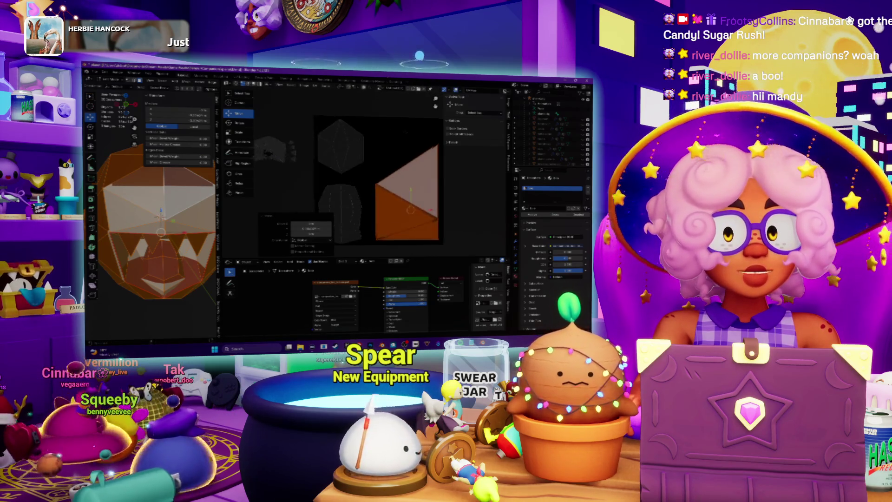
middle_click_drag(314, 141, 266, 120)
left_click(332, 172)
mouse_move(332, 173)
middle_mouse_down()
mouse_move(449, 155)
mouse_move(418, 160)
middle_mouse_up()
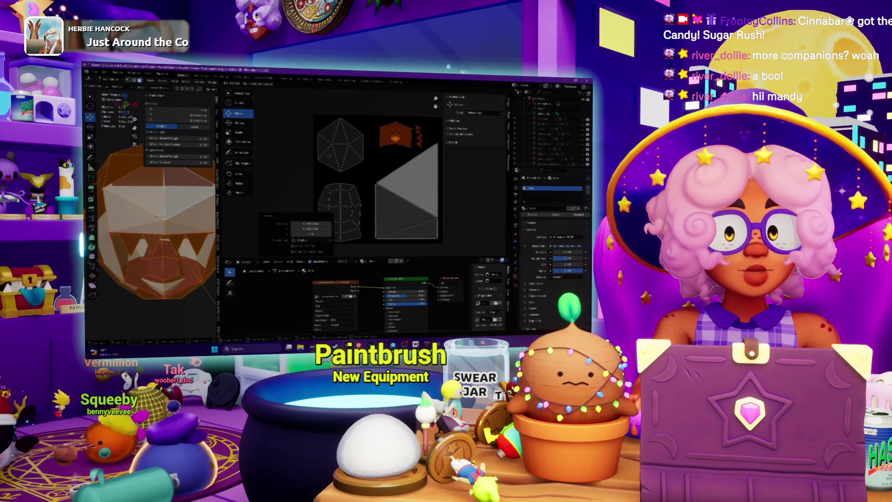
scroll(344, 157, "down", 3)
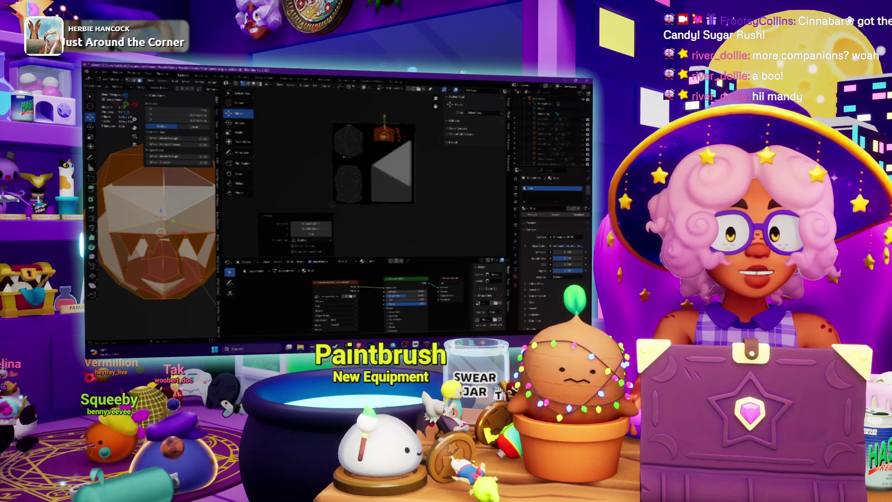
middle_click_drag(344, 157, 347, 179)
scroll(382, 175, "up", 3)
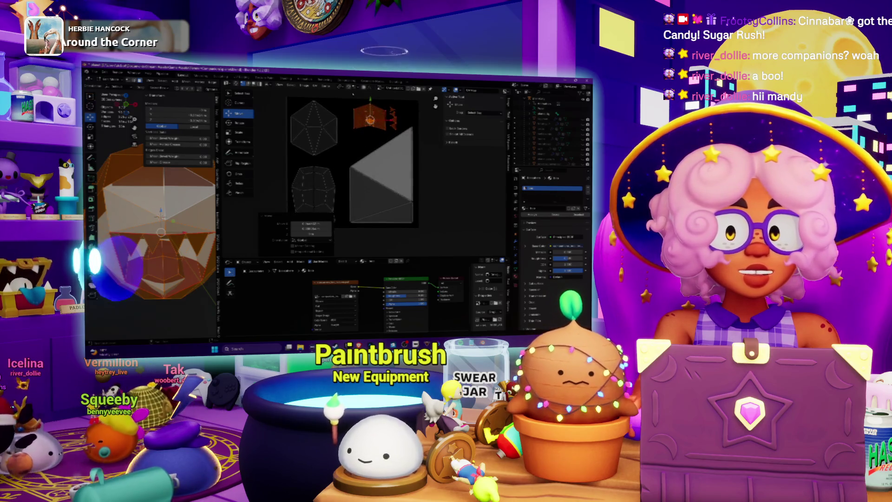
- Turn on UV snapping to pixels, frame the layout, and nudge the lower island slightly
left_click(326, 86)
left_click(315, 87)
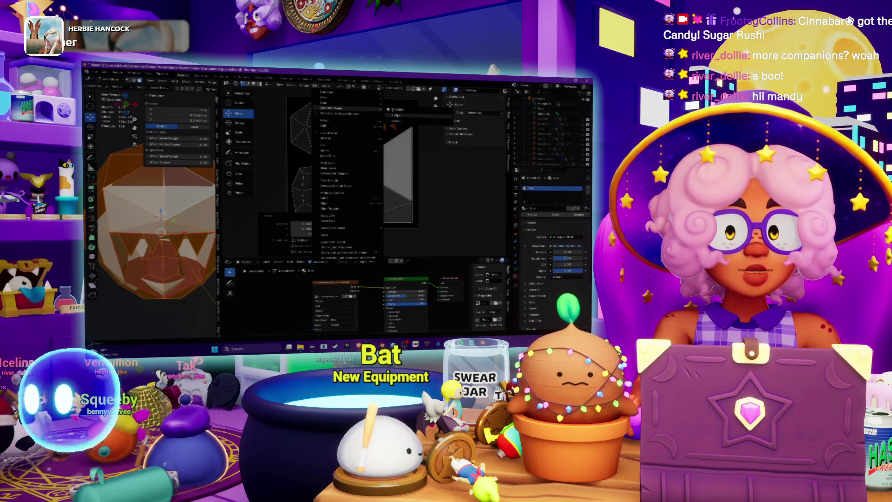
left_click(403, 116)
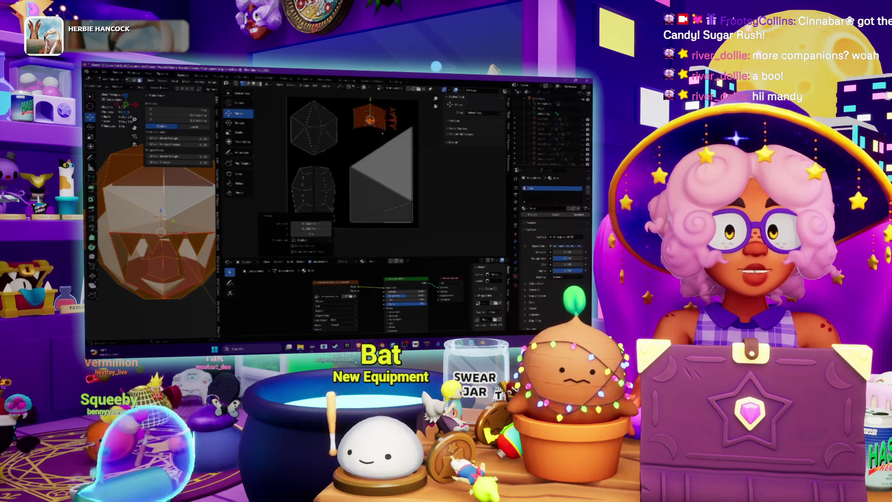
key("Home")
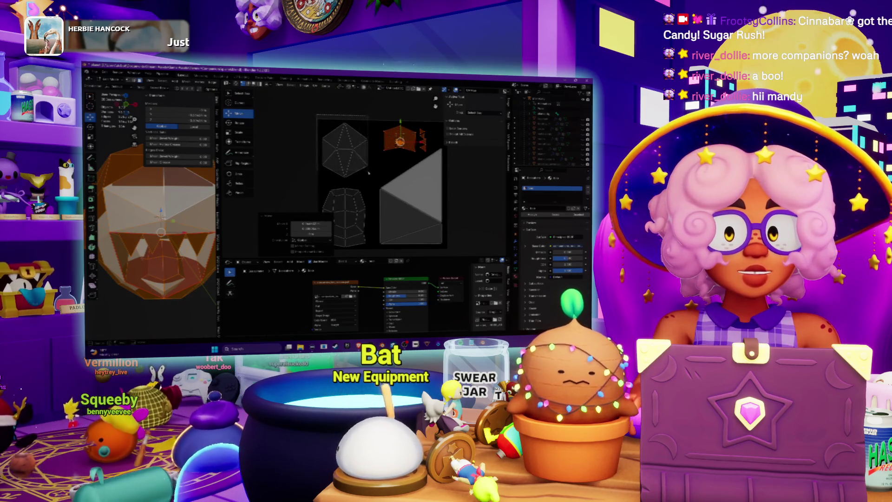
left_click_drag(375, 182, 373, 180)
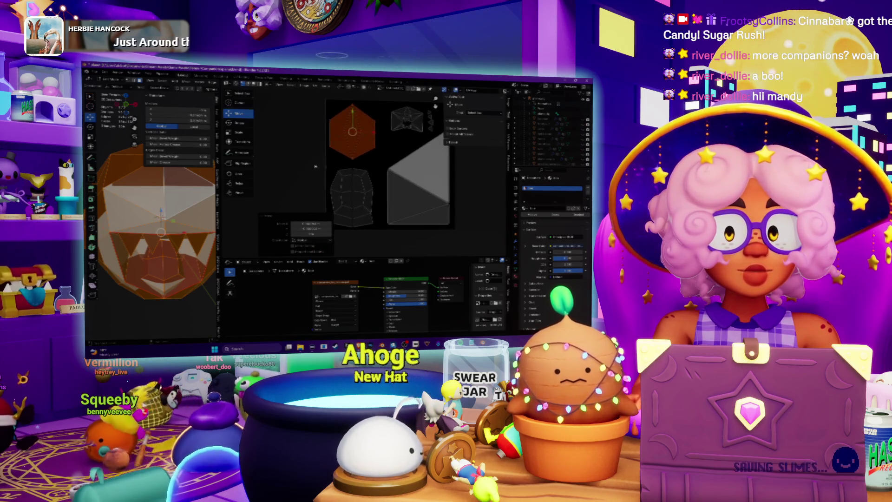
left_click_drag(373, 238, 328, 166)
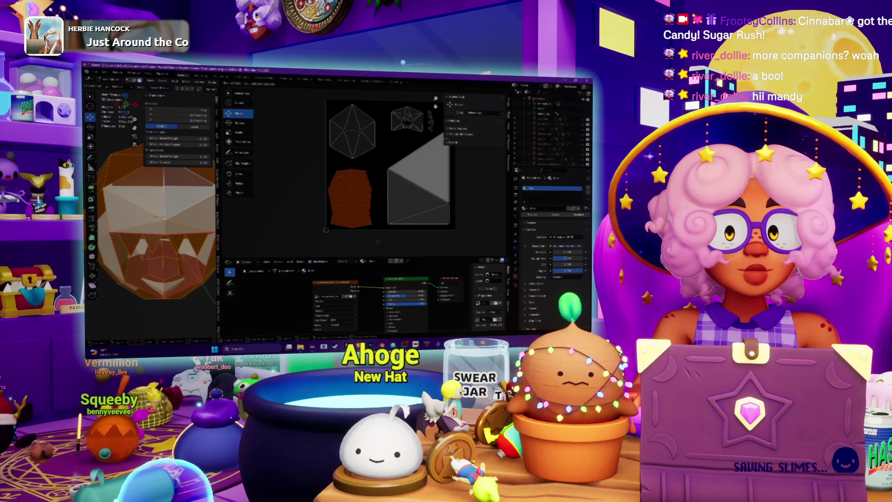
left_click_drag(353, 200, 353, 198)
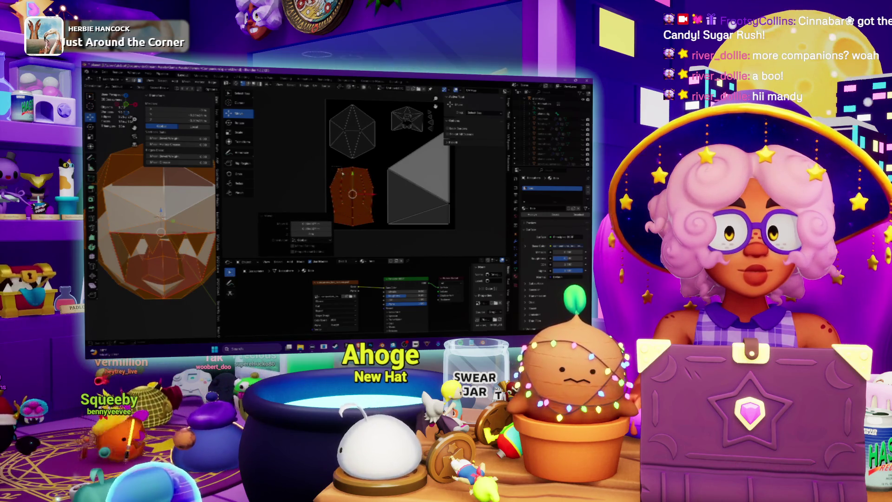
key("alt+a")
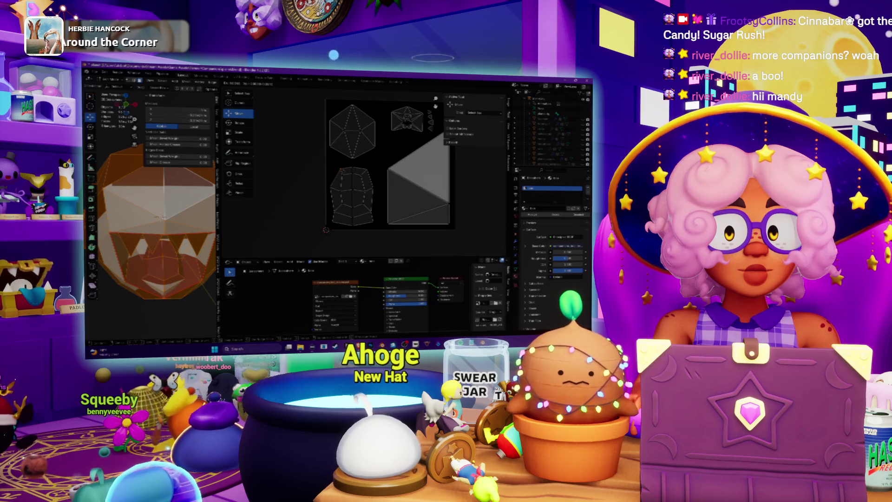
- Select the lower island's upper-left and right-side vertices in a zoomed-in view
scroll(361, 196, "up", 3)
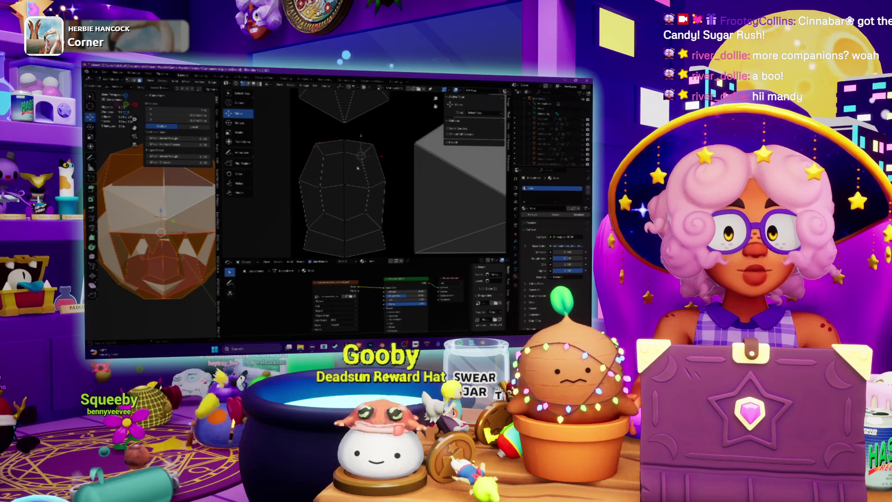
left_click_drag(357, 167, 364, 166)
left_click(395, 139)
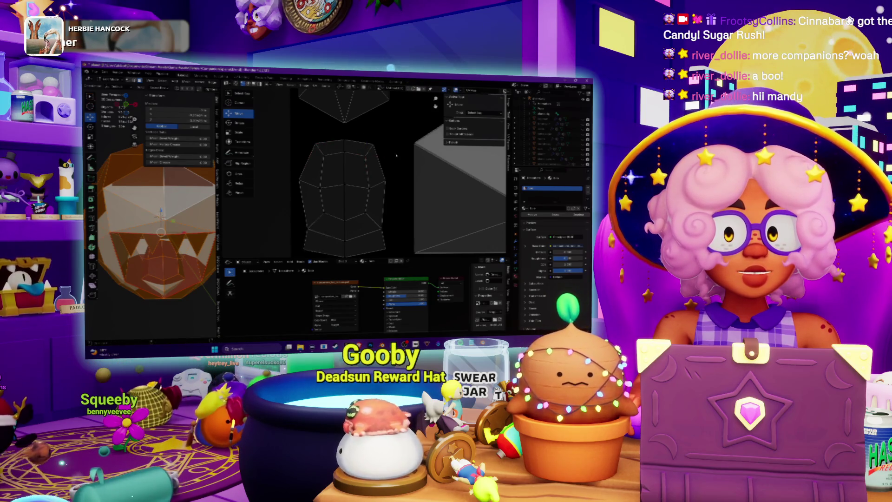
middle_click_drag(395, 139, 388, 139)
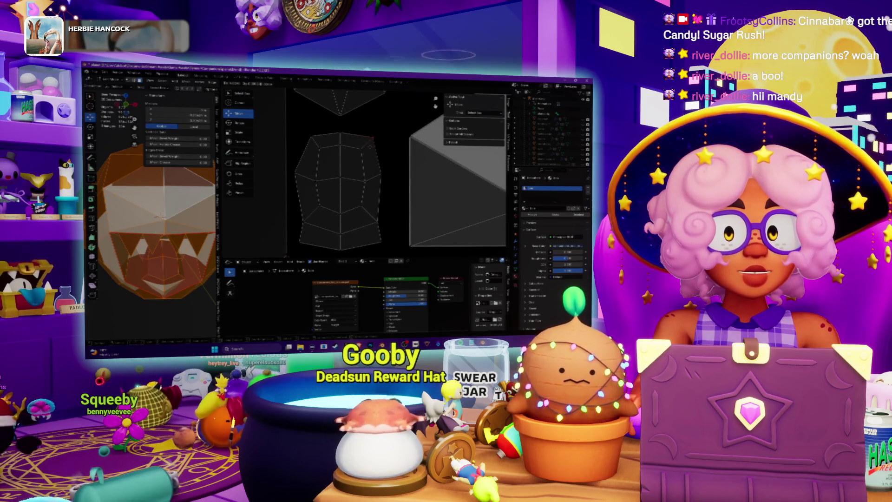
left_click(373, 137)
left_click(307, 136)
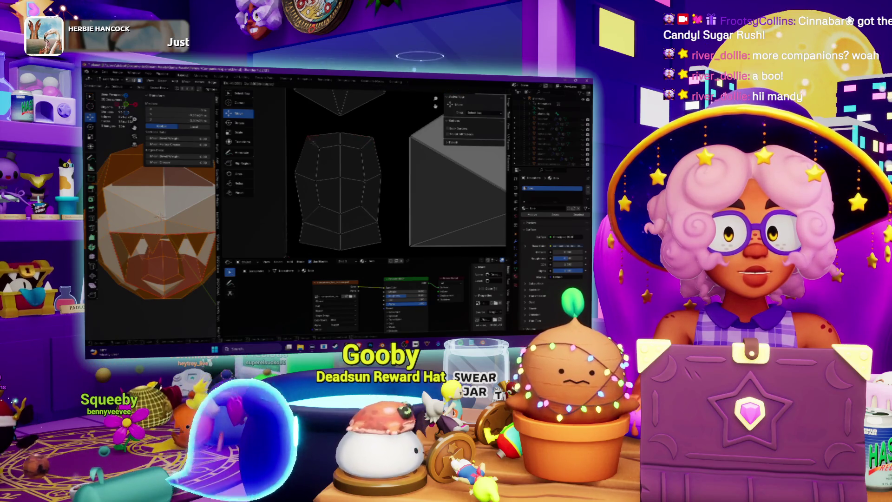
middle_click_drag(366, 180, 363, 154)
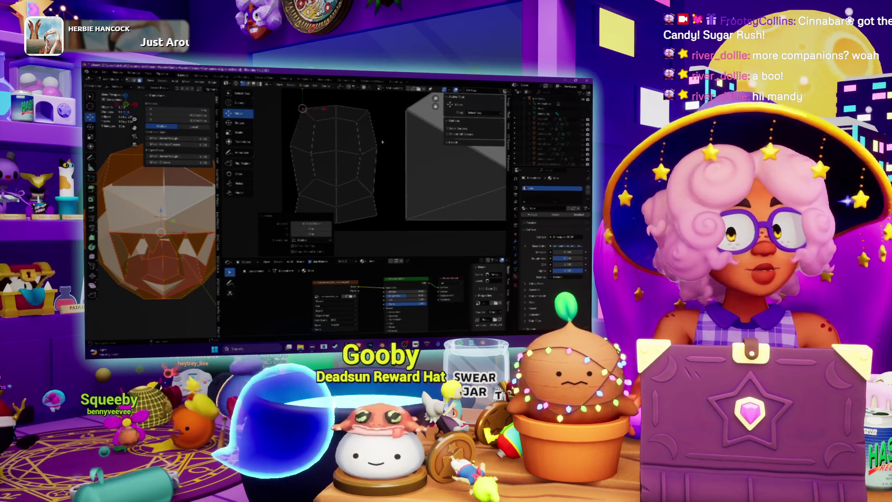
left_click(376, 146)
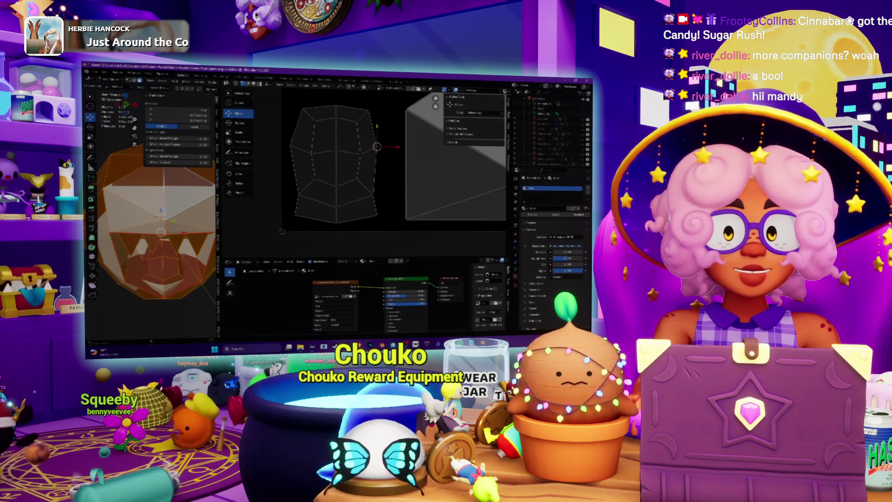
middle_click_drag(313, 183, 313, 164)
scroll(316, 176, "down", 3)
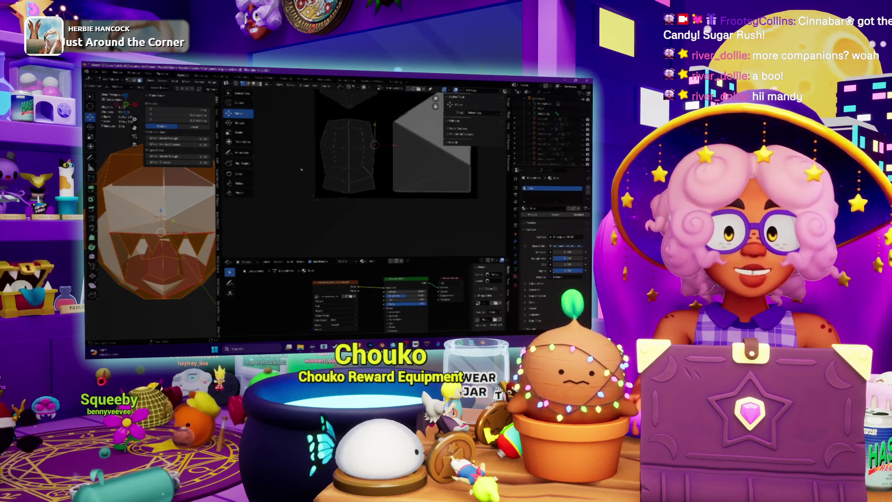
scroll(331, 178, "up", 2)
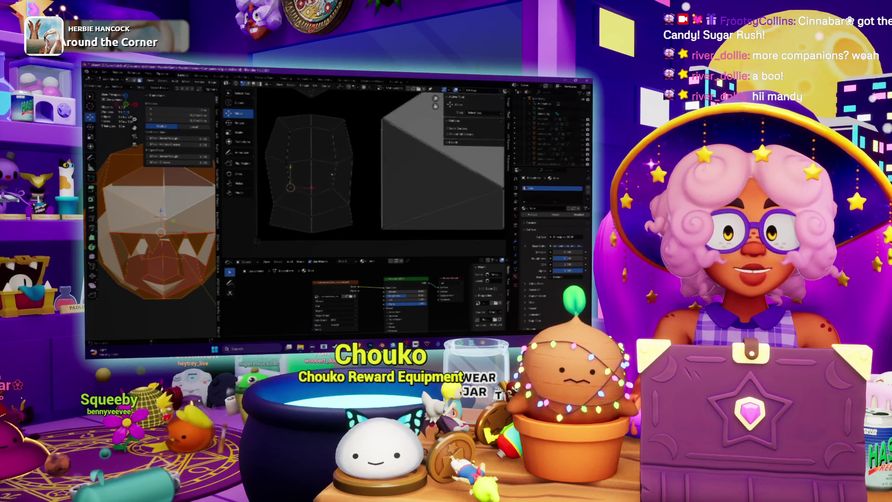
- Move the island's top edge, then pick the triangle's edges and corner vertices
left_click(345, 136)
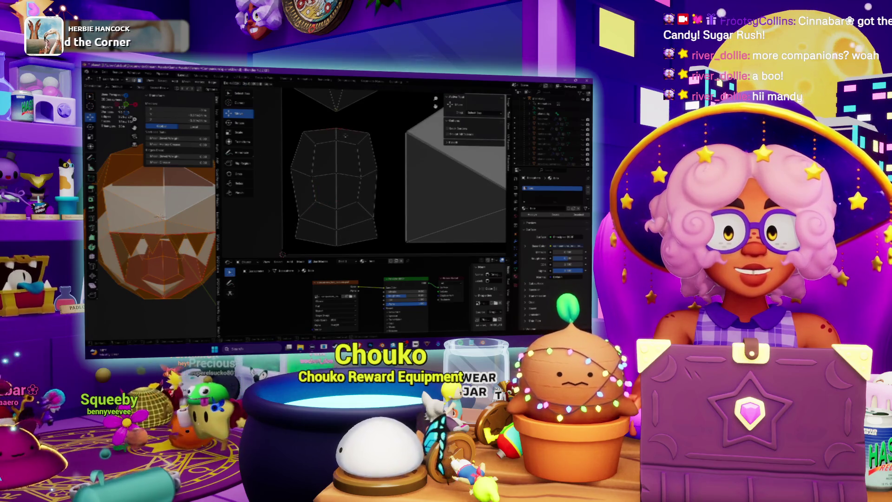
left_click_drag(345, 133, 353, 139)
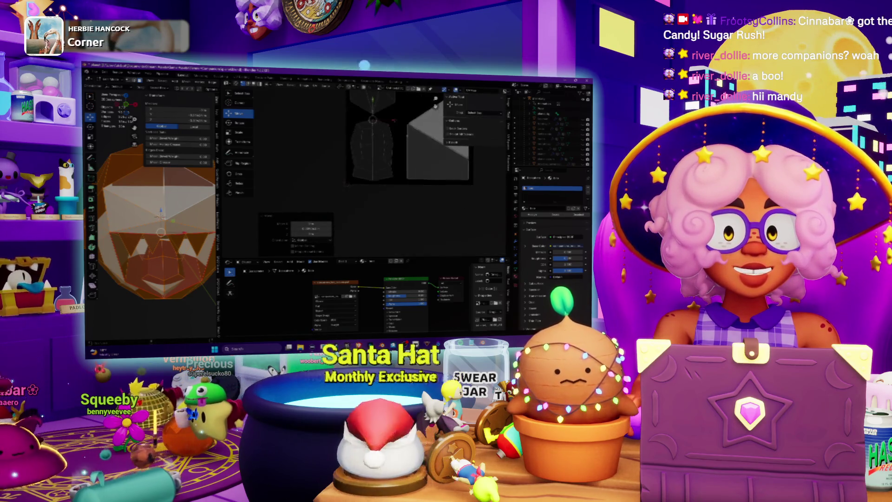
middle_click_drag(384, 153, 358, 168)
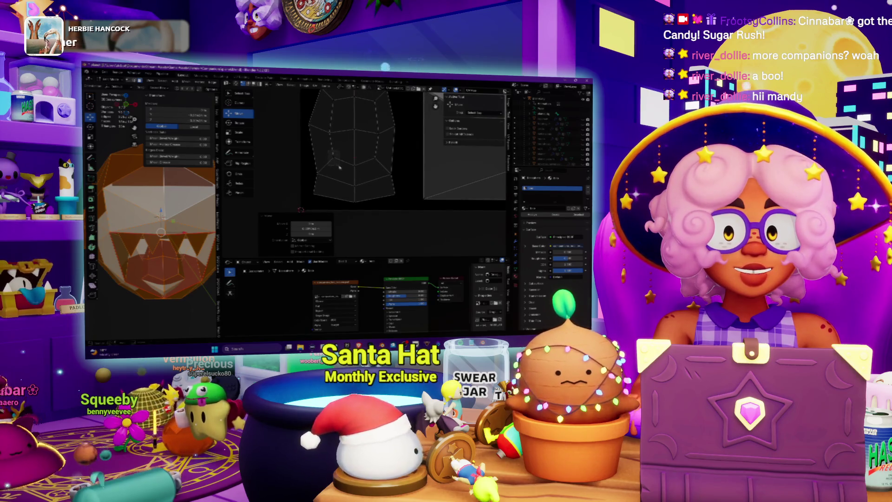
scroll(340, 167, "down", 5)
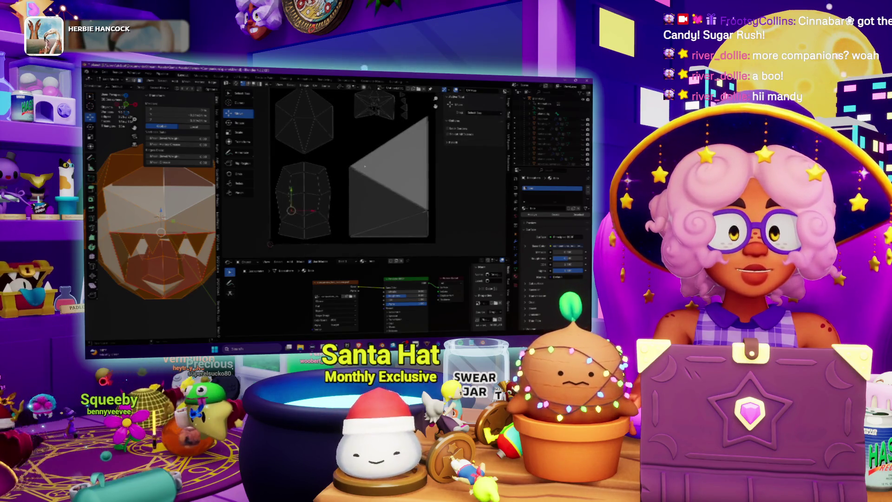
left_click(355, 172)
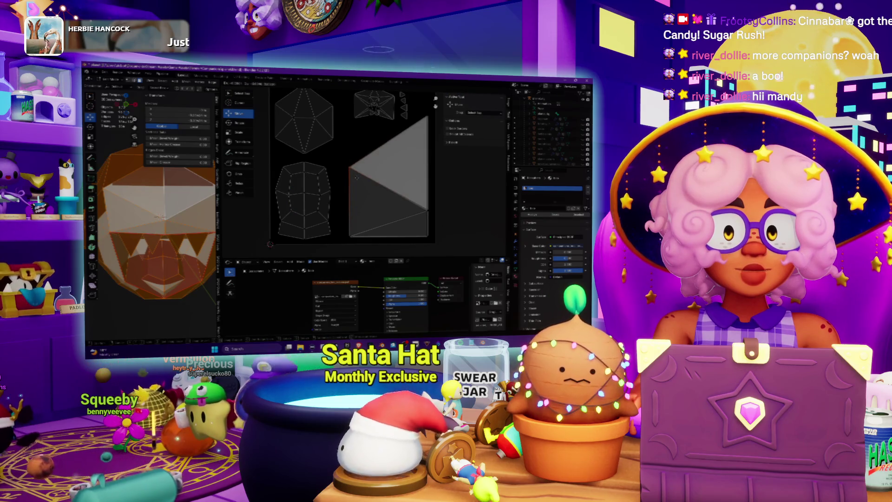
left_click(349, 168)
left_click(357, 243)
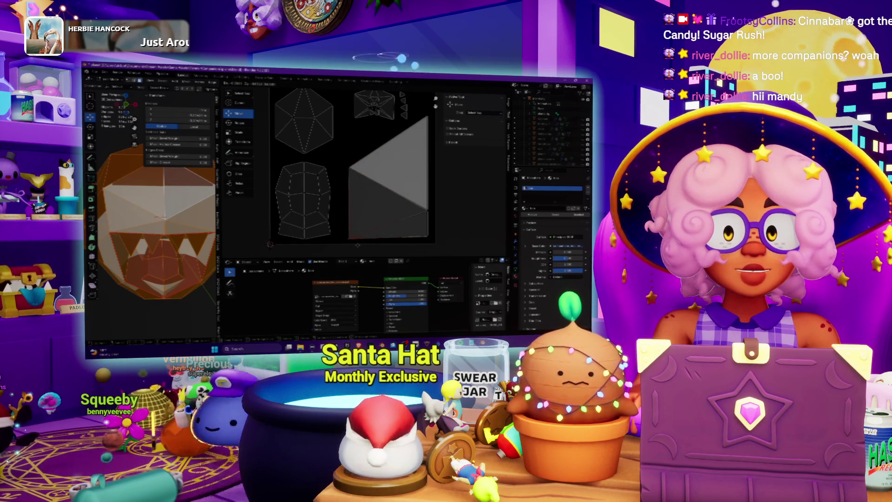
left_click(359, 246)
left_click(351, 244)
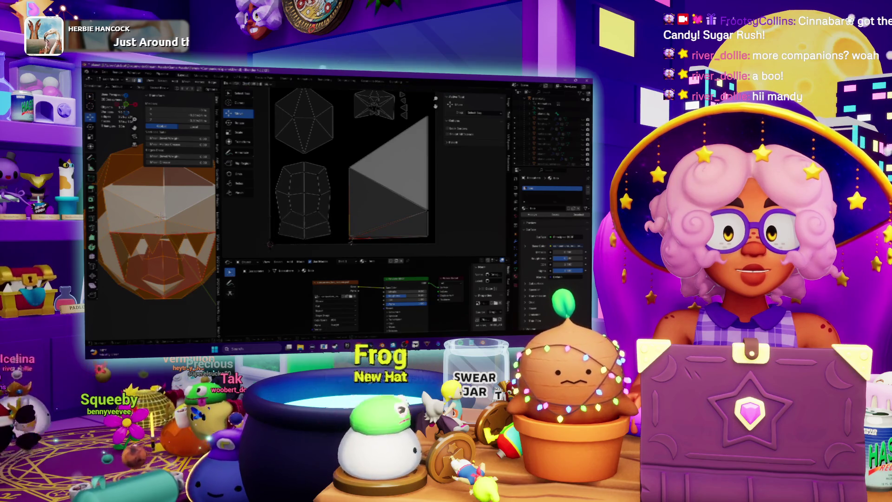
left_click(351, 241)
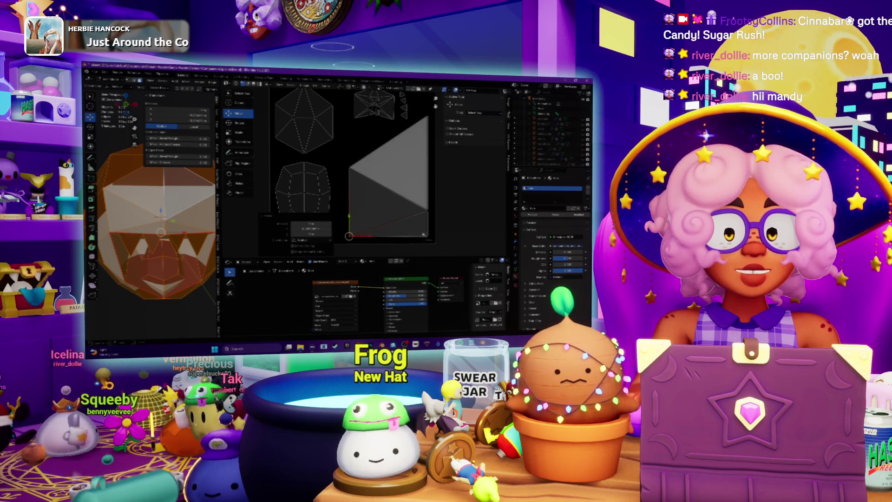
left_click(270, 244)
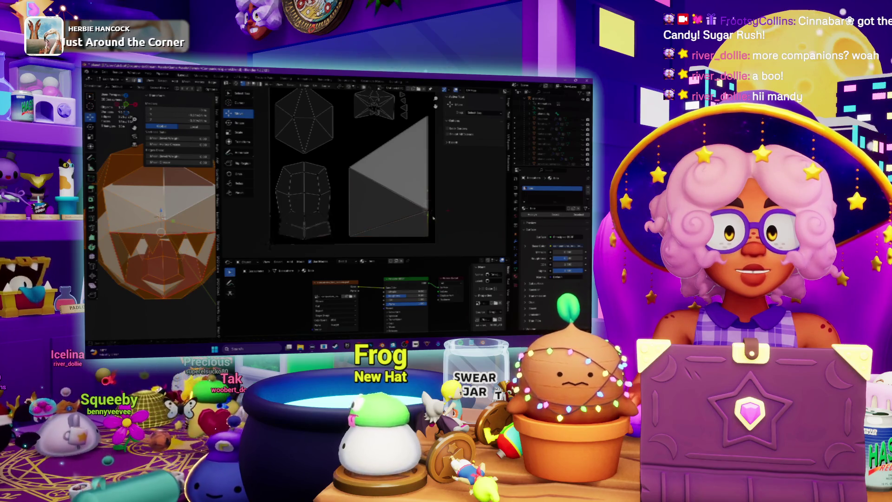
left_click(428, 210)
- Clear the UV selection, then select the triangle's top-right vertex and the star-shaped island
middle_click_drag(427, 210, 393, 239)
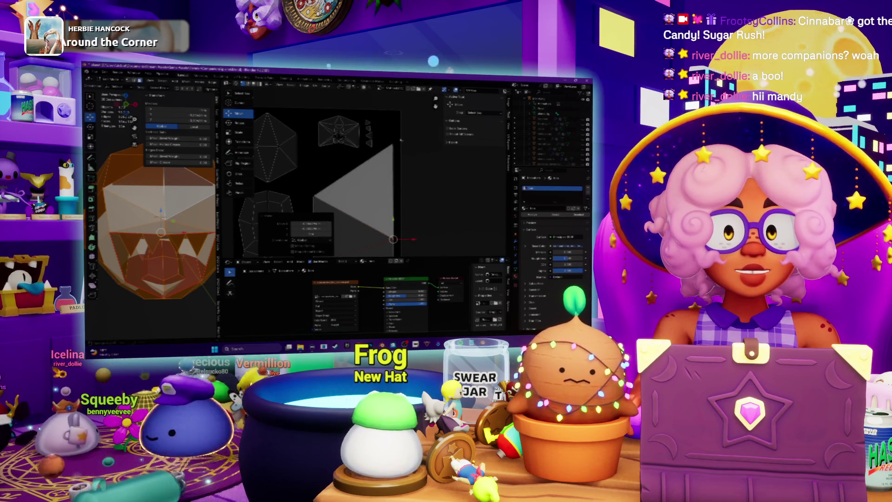
key("alt+a")
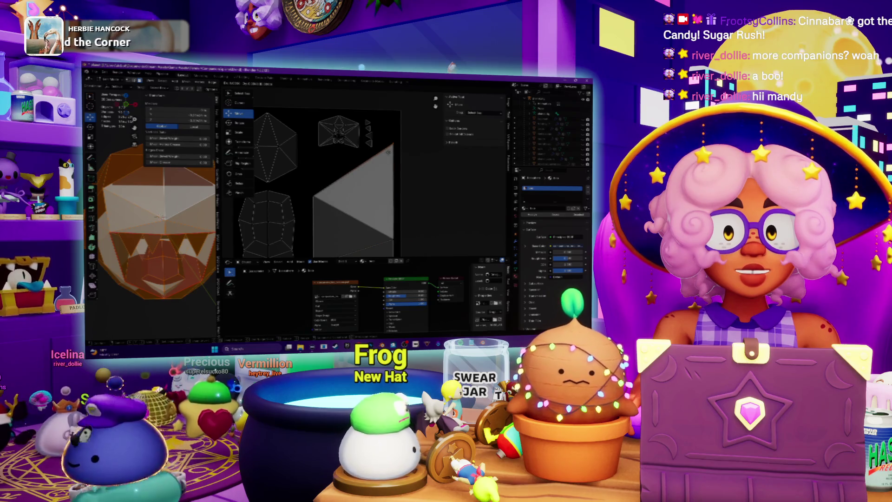
left_click(390, 150)
scroll(344, 151, "up", 3)
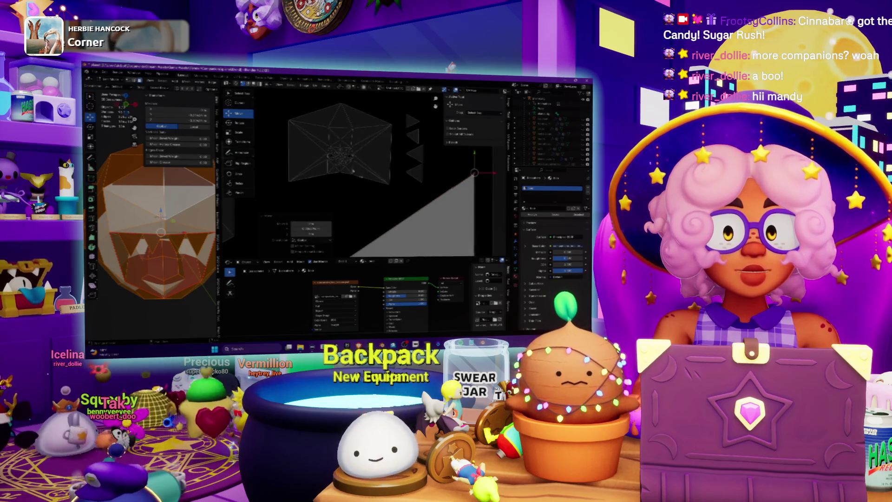
left_click(402, 181)
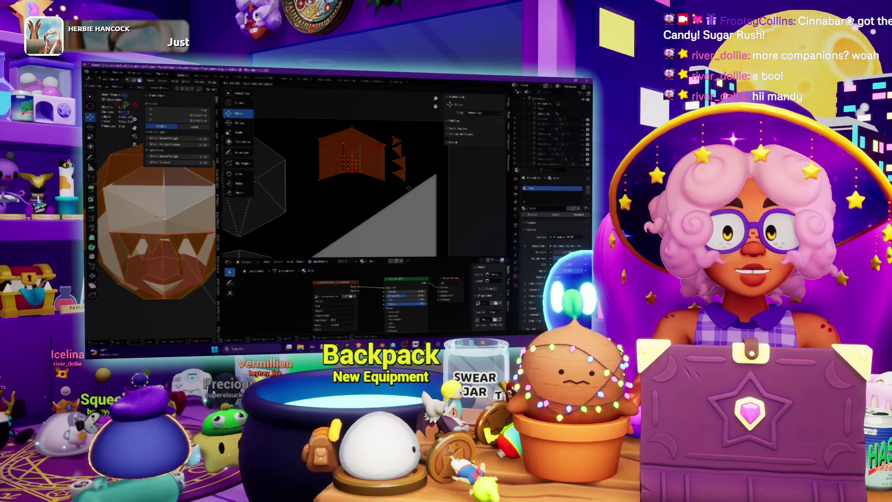
- Frame the whole UV square and save the ghost head blend file
key("Home")
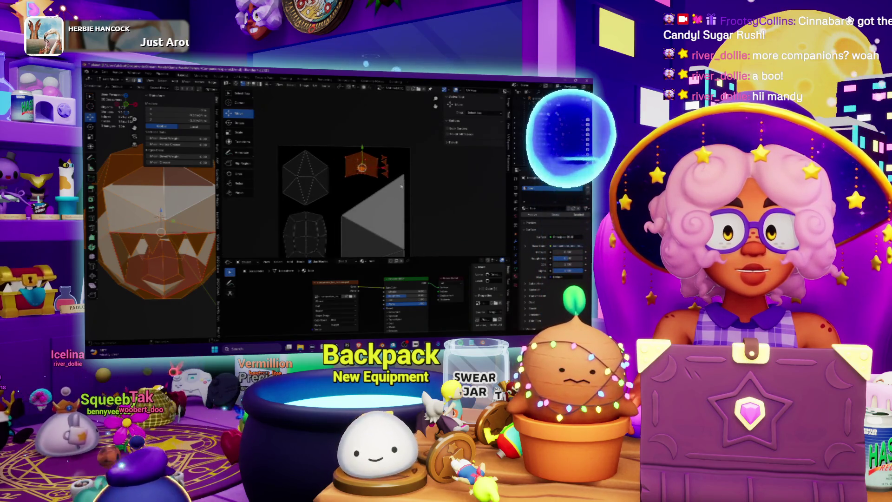
scroll(400, 185, "up", 2)
scroll(399, 177, "down", 5)
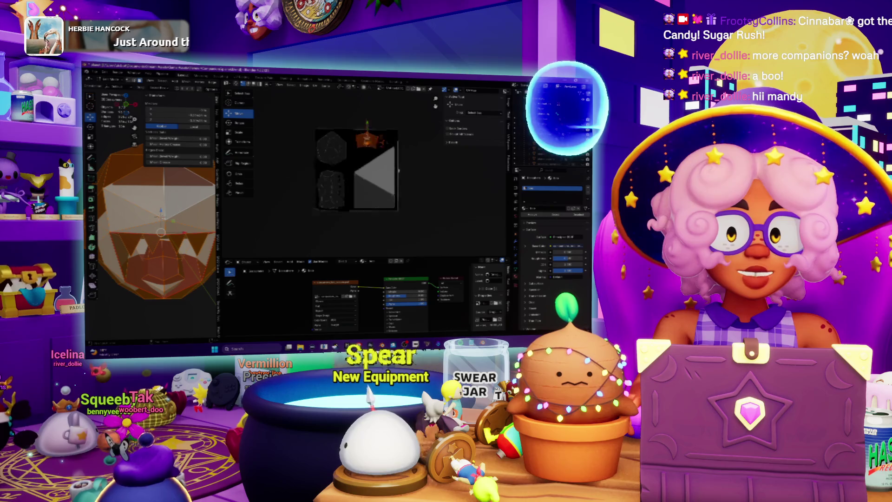
scroll(398, 171, "down", 1)
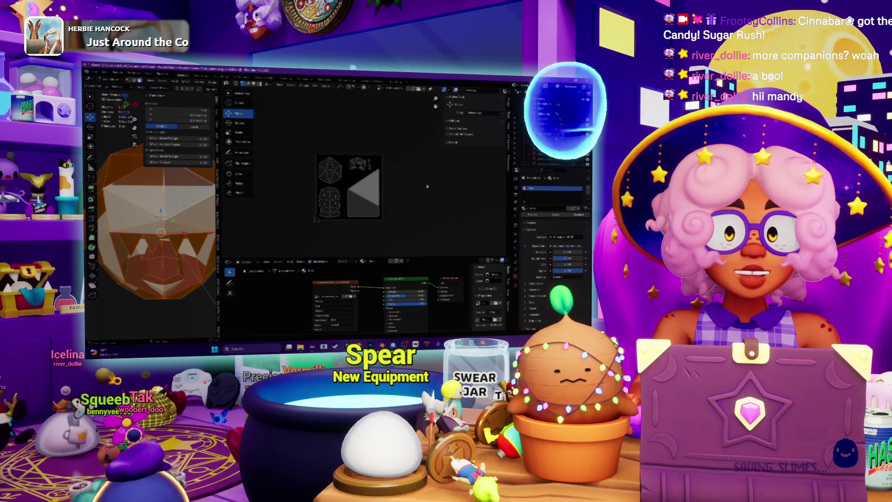
key("ctrl+s")
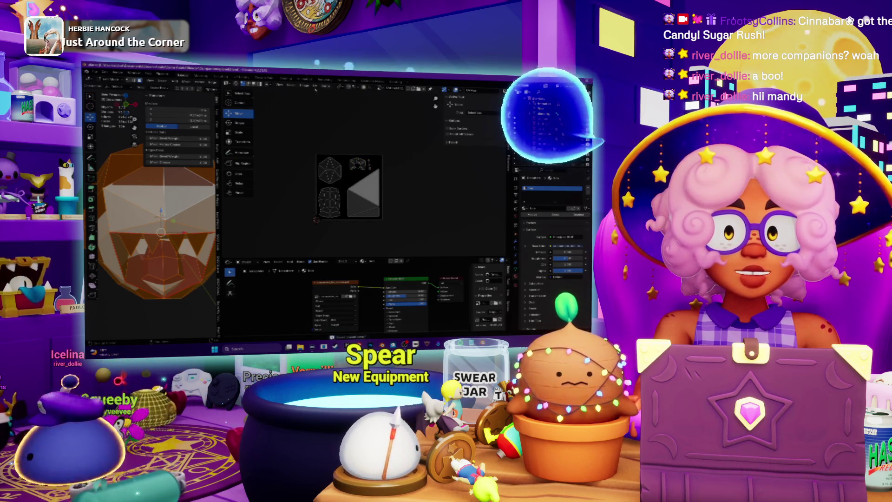
- Select all UV islands, skip to the next song in the music player, then return to Blender's UV menu
key("a")
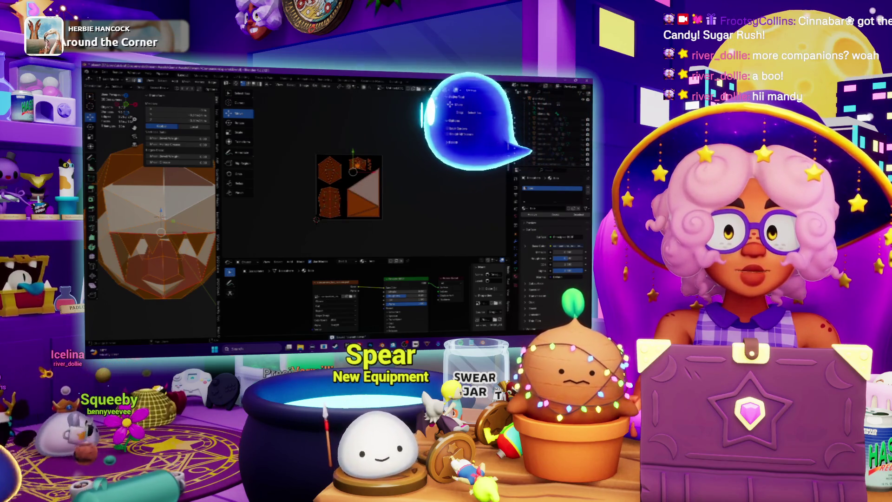
left_click(316, 85)
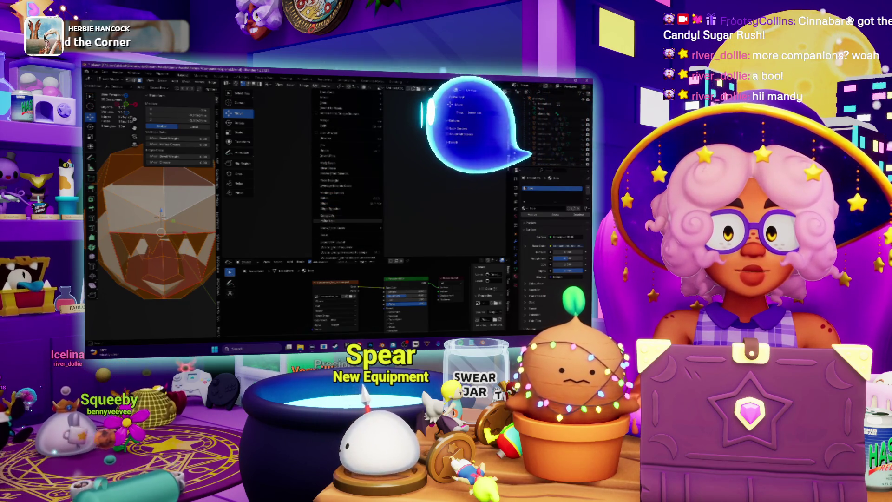
left_click(327, 220)
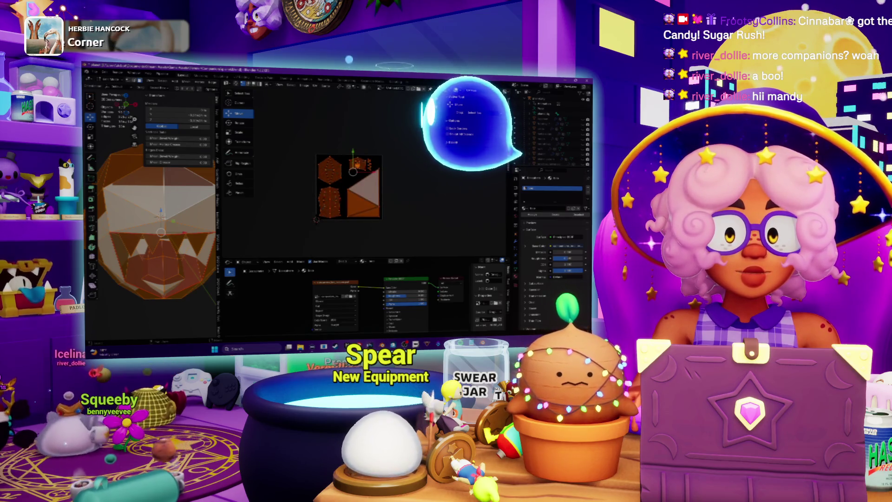
key("alt+Tab")
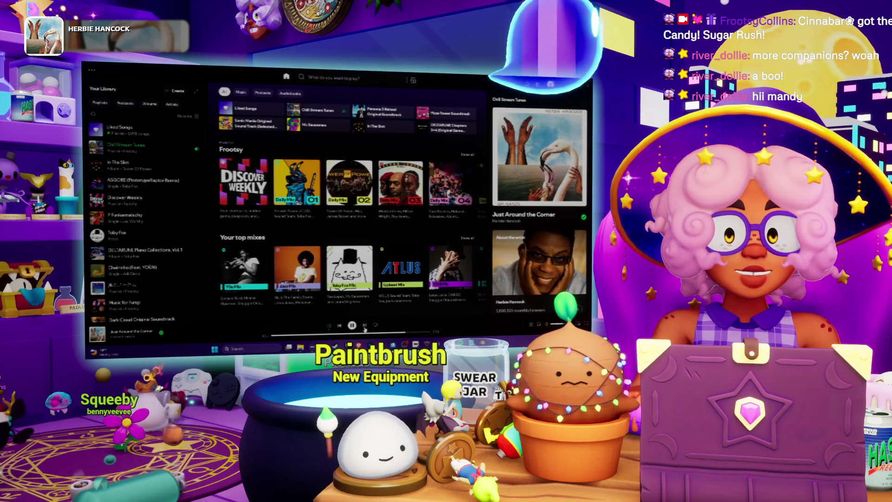
left_click(365, 326)
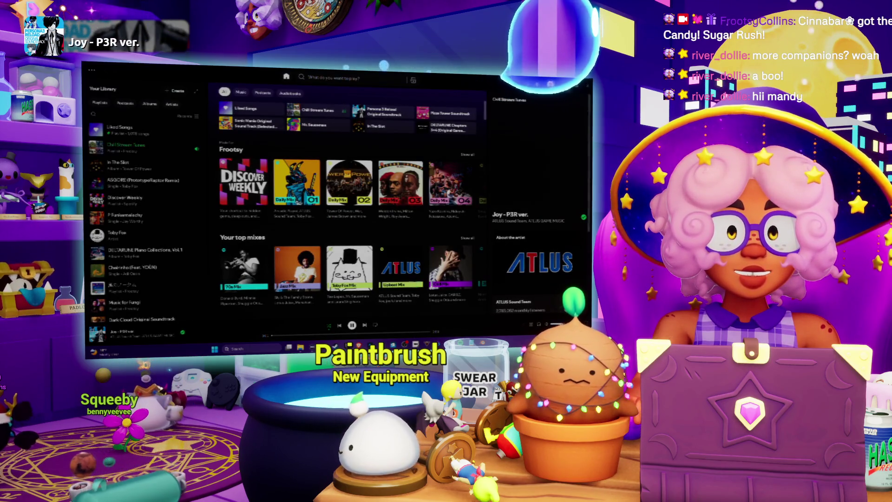
key("alt+Tab")
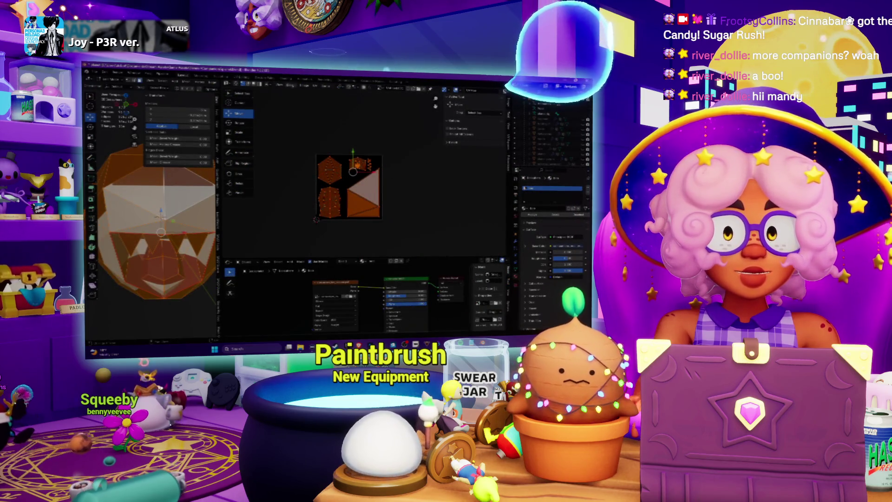
left_click(321, 85)
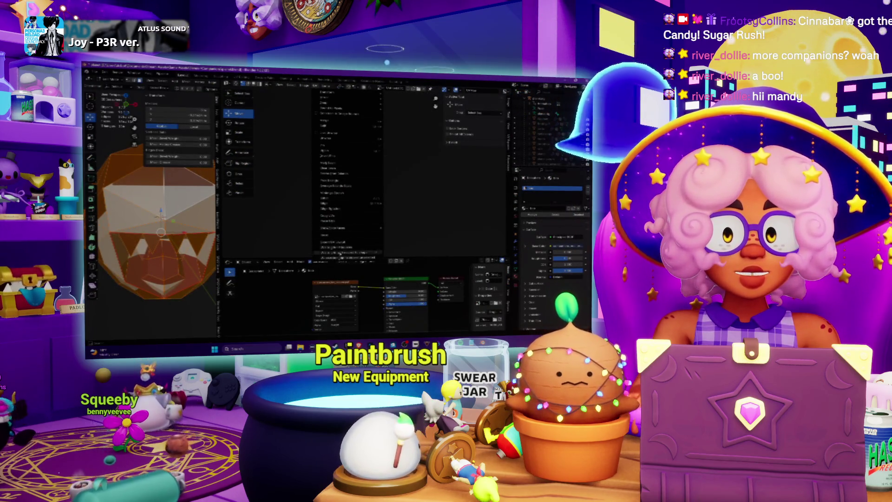
- Export the UV layout image, overwriting the existing layout file, then switch to Photoshop
left_click(341, 254)
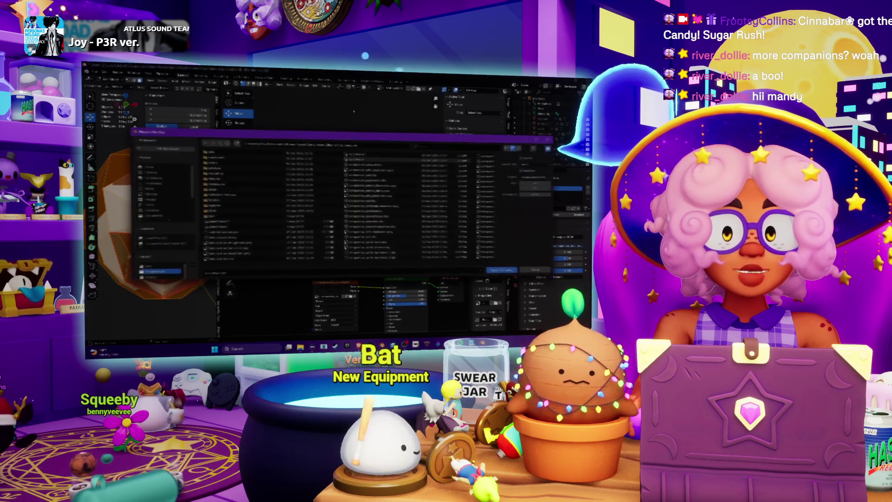
double_click(220, 217)
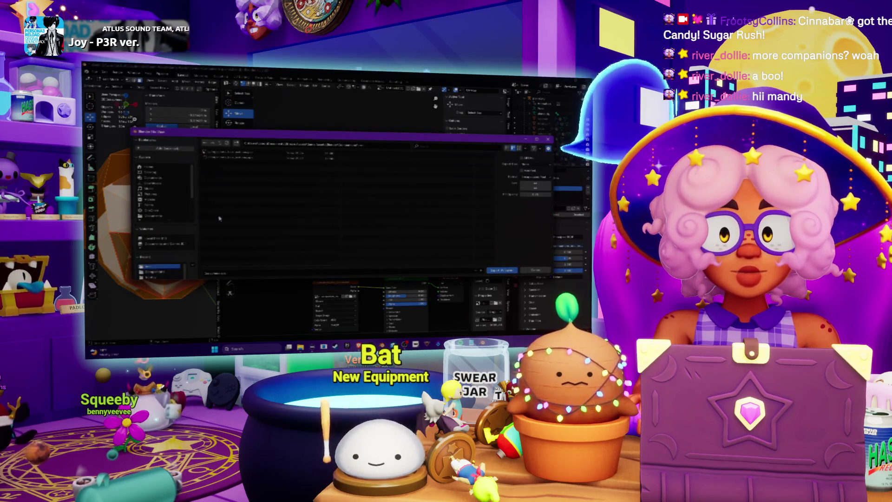
left_click(237, 158)
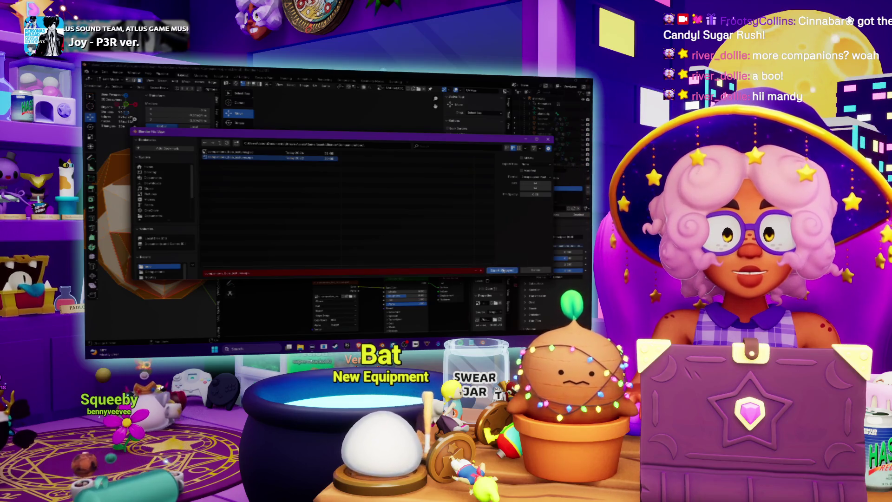
left_click(503, 271)
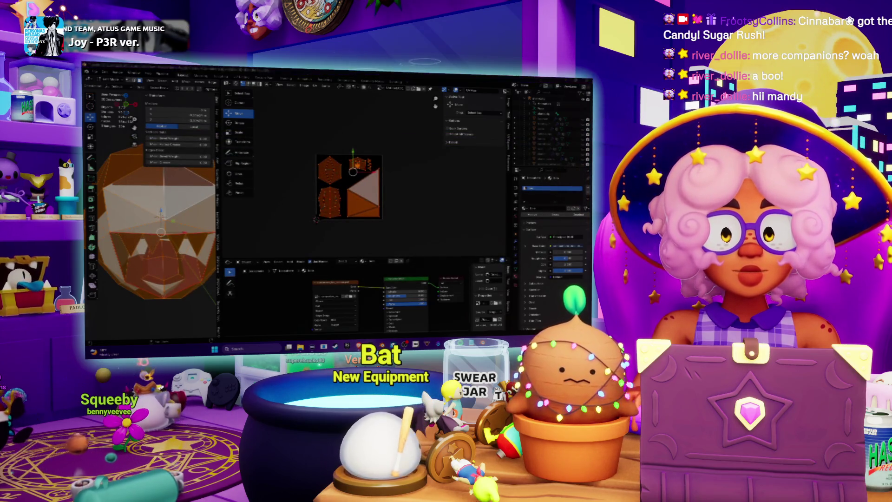
key("alt+Tab")
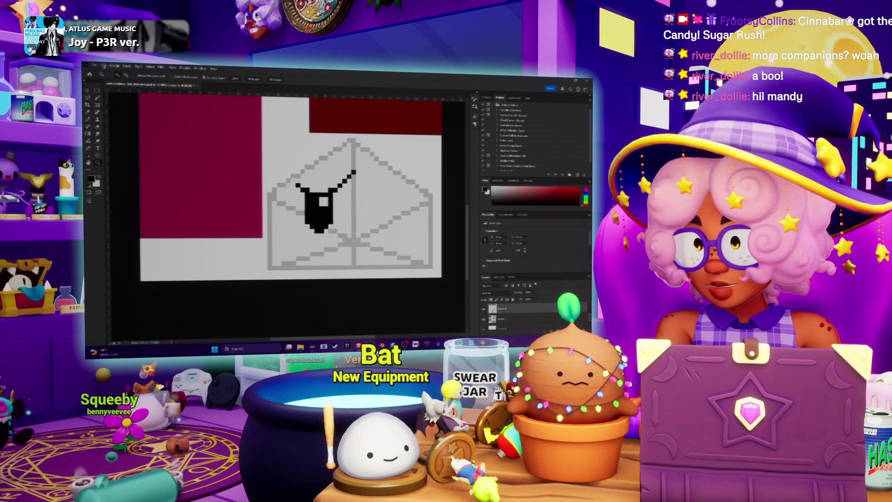
- Choose File > Open in Photoshop to load the exported UV layout image
left_click(94, 65)
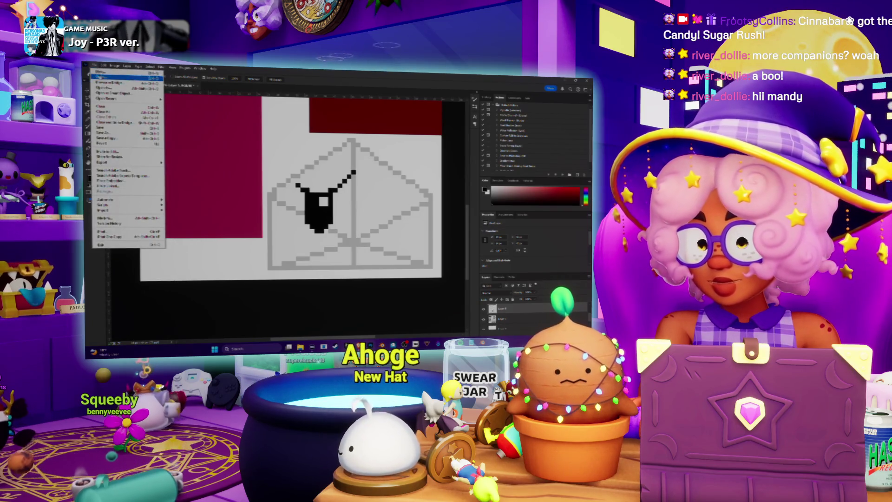
left_click(99, 76)
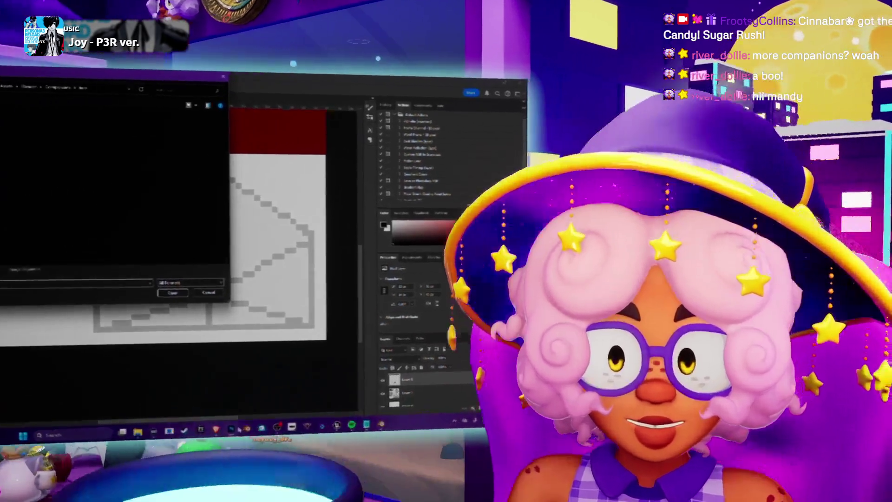
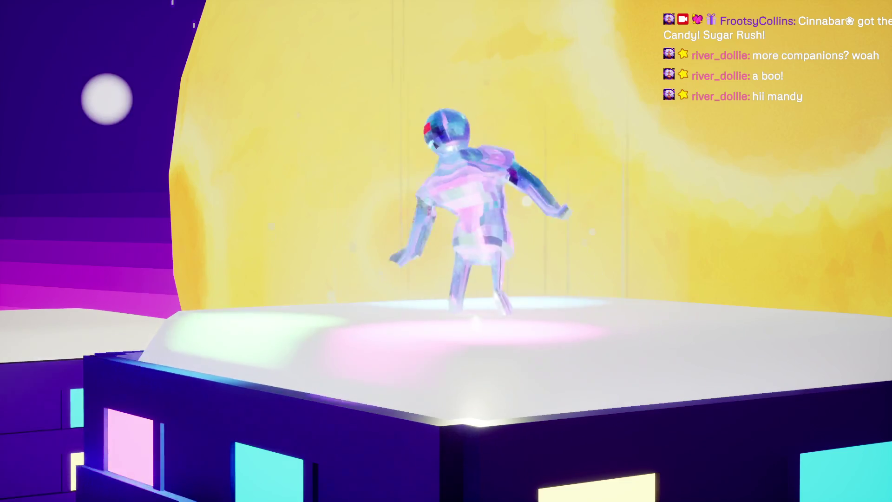
- Walk the game character off the rooftop with the W key
key("w")
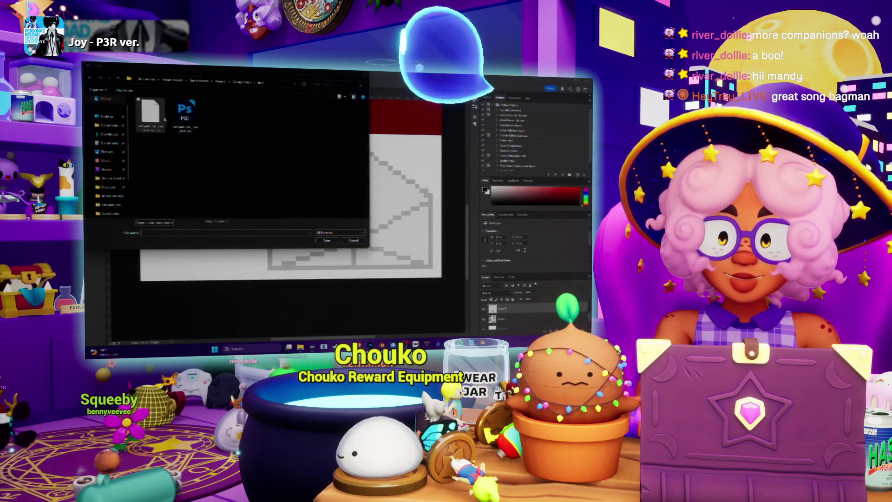
- Open the chosen EPS file and accept the Rasterize EPS Format settings
left_click(326, 241)
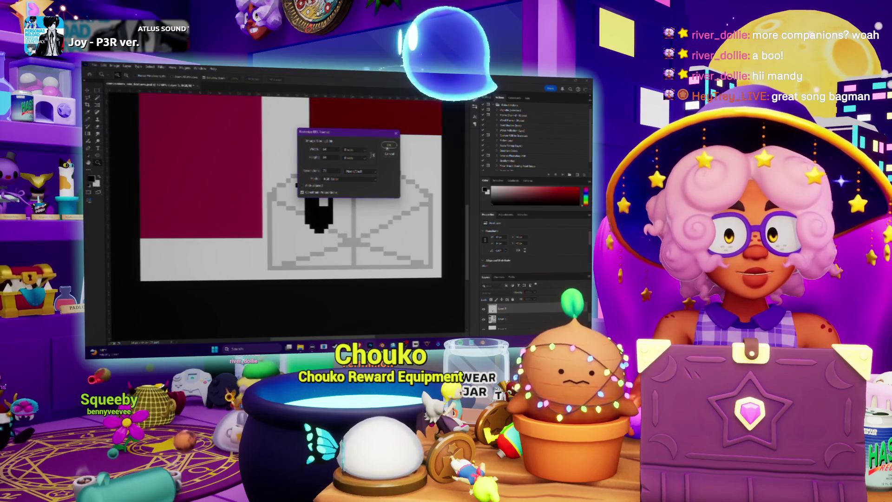
key("Return")
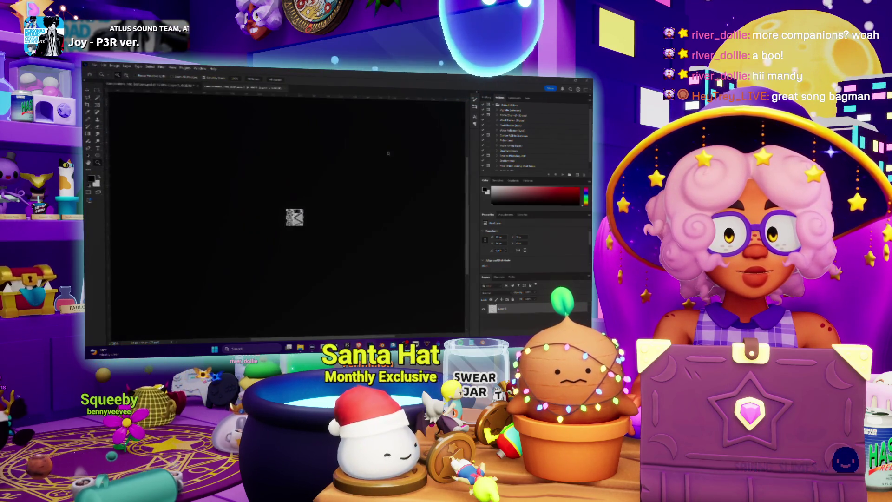
scroll(302, 211, "up", 8, "alt")
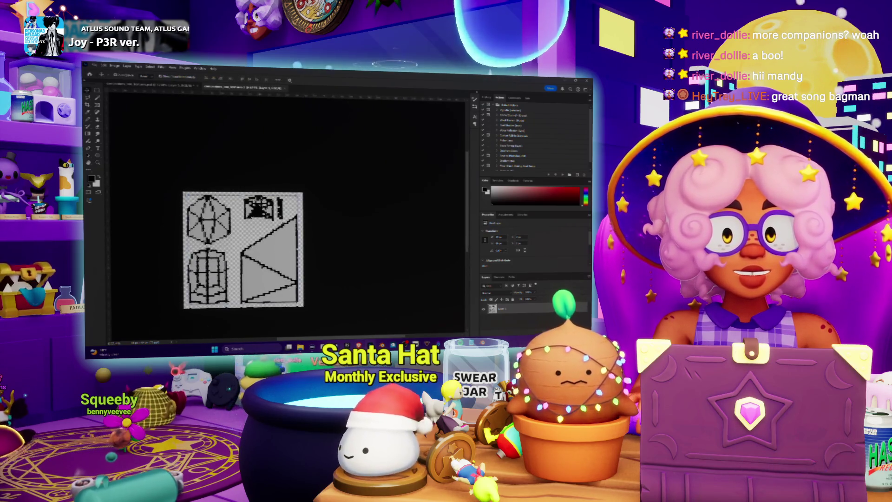
- Cut the rasterized artwork and paste it as a new layer over the texture sheet's red blocks
key("ctrl+x")
key("ctrl+Tab")
key("ctrl+v")
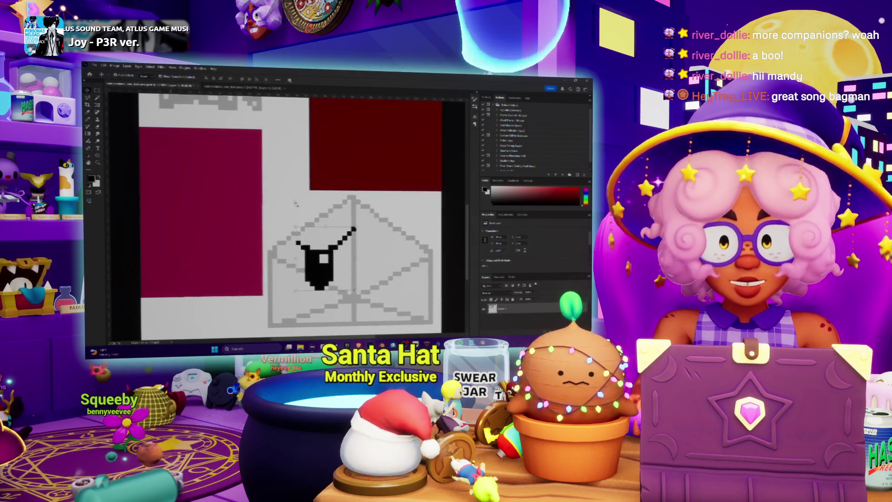
scroll(149, 188, "down", 1)
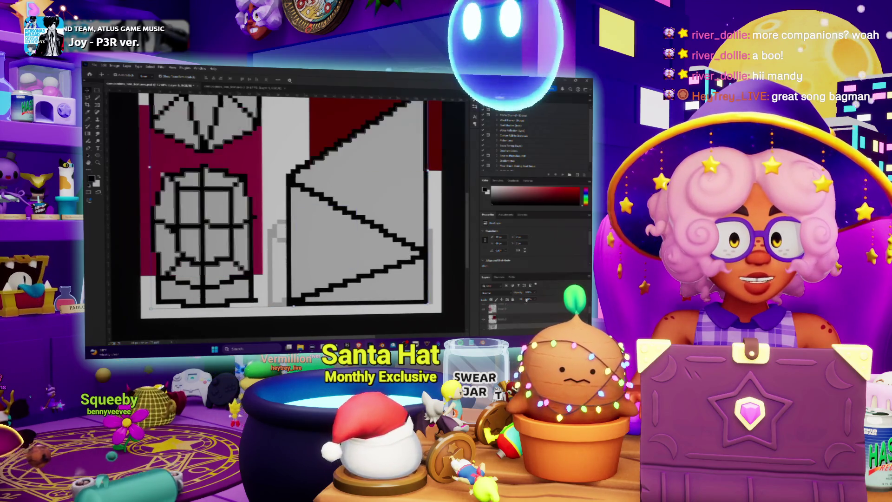
key("ctrl+z")
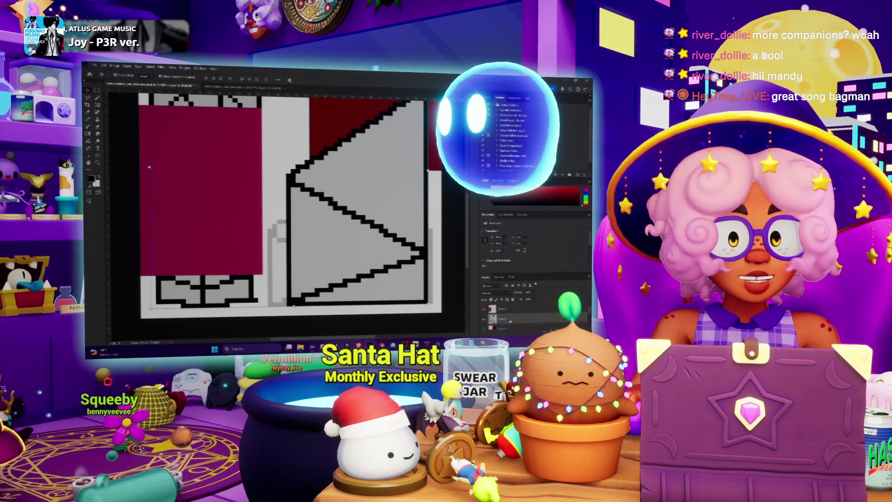
key("ctrl+shift+z")
key("ctrl+minus")
key("ctrl+minus")
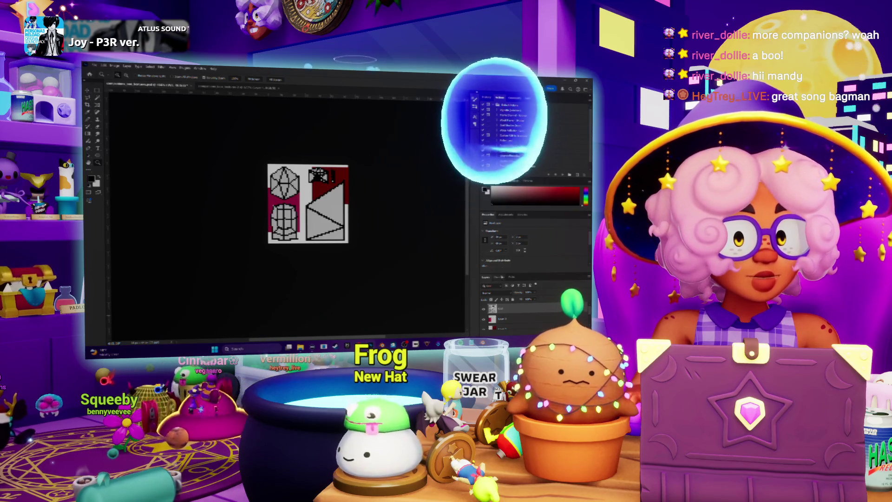
- Drag the Actions and Color panel dividers up so the Layers panel shows every layer
key("ctrl+equal")
key("ctrl+equal")
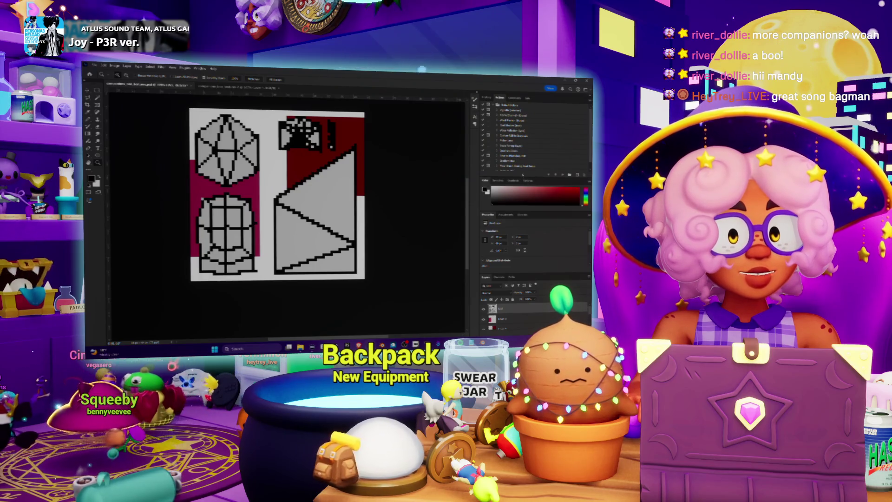
left_click_drag(521, 178, 530, 140)
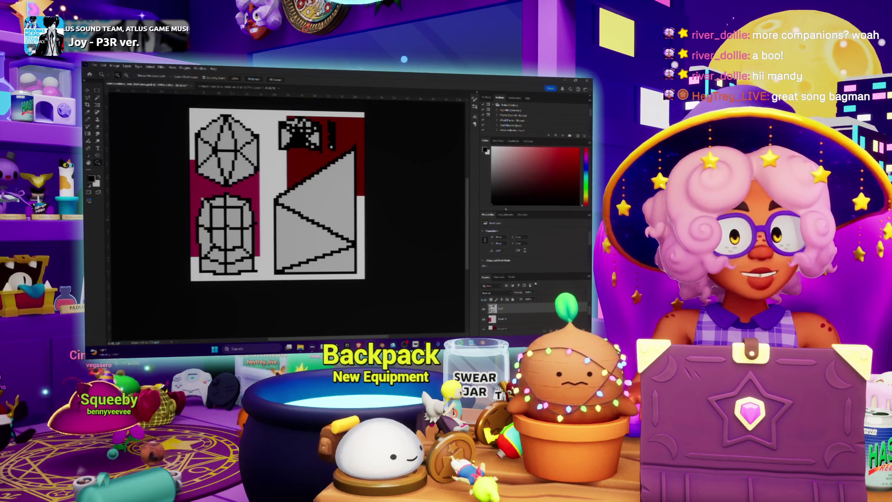
left_click_drag(529, 210, 529, 175)
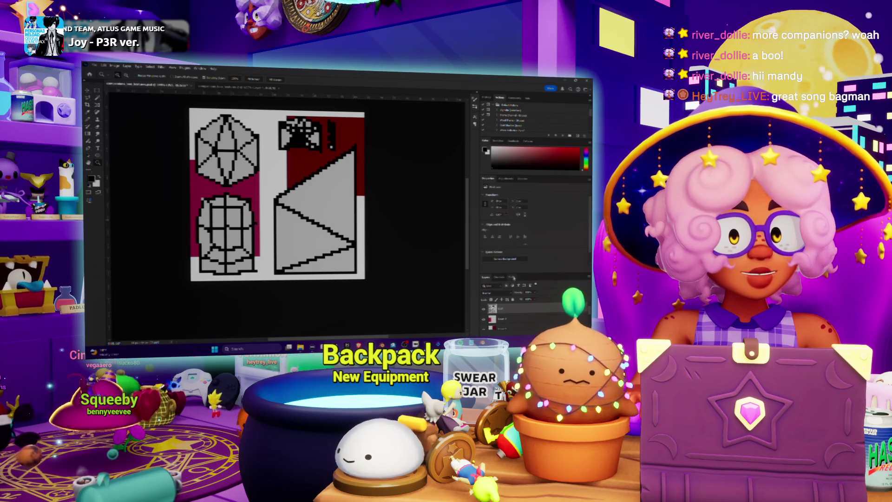
left_click_drag(530, 138, 529, 124)
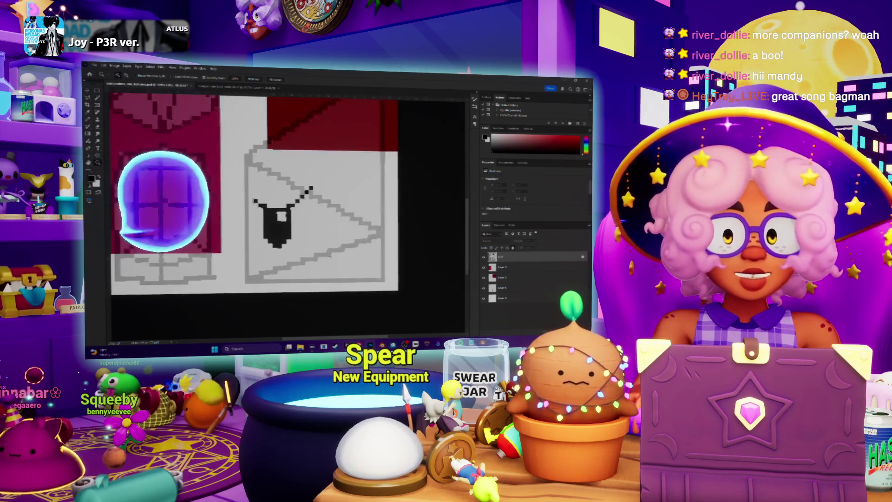
- Move the dark red panel to the top-left cell and the pink panel onto the basket sketch, aligning both
key("v")
left_click_drag(265, 185, 265, 207)
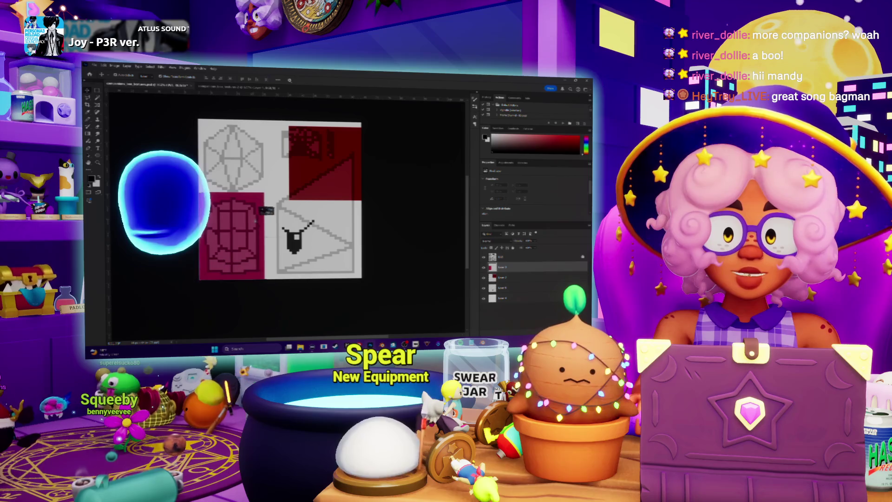
key("ctrl+t")
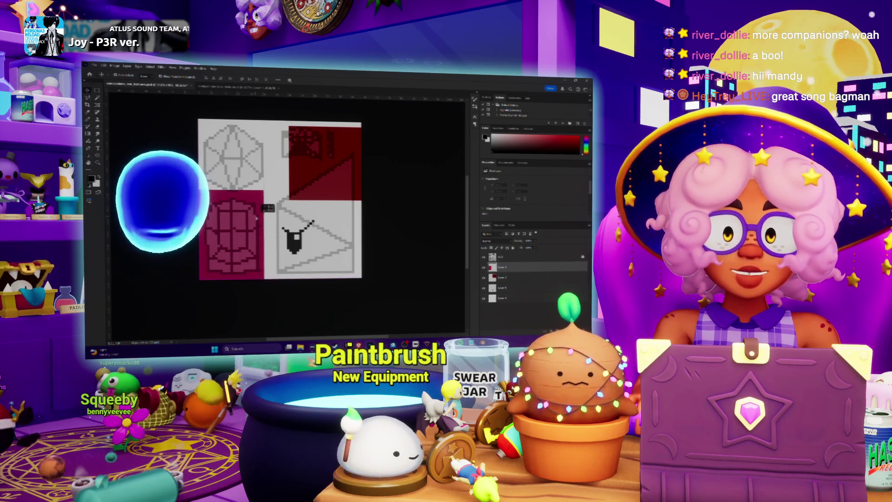
key("m")
mouse_move(198, 120)
left_mouse_down()
mouse_move(268, 177)
mouse_move(265, 190)
left_mouse_up()
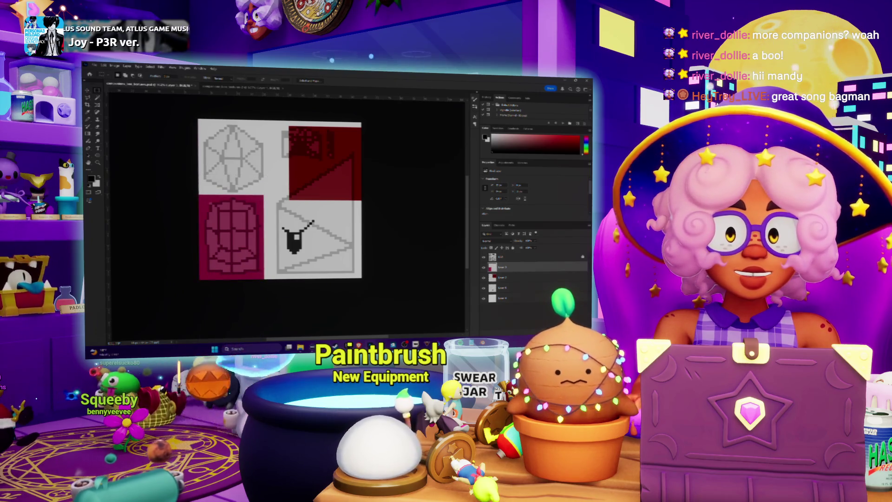
left_click_drag(346, 143, 256, 139)
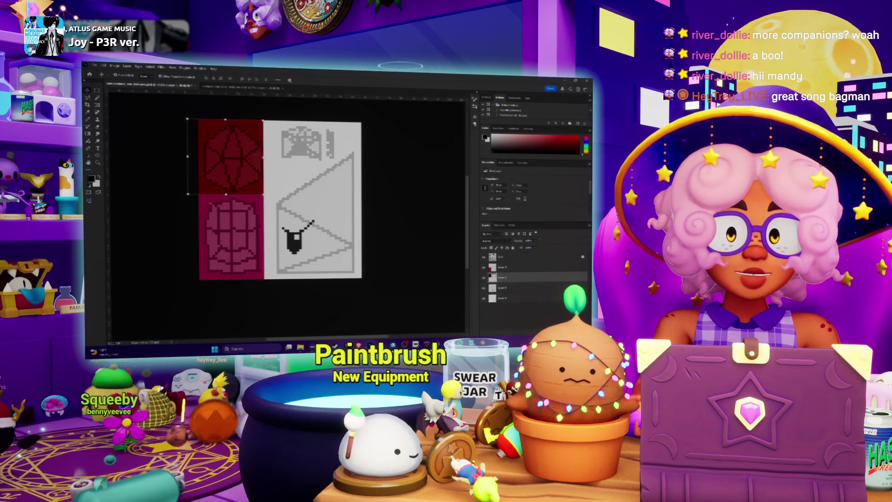
left_click_drag(263, 123, 261, 123)
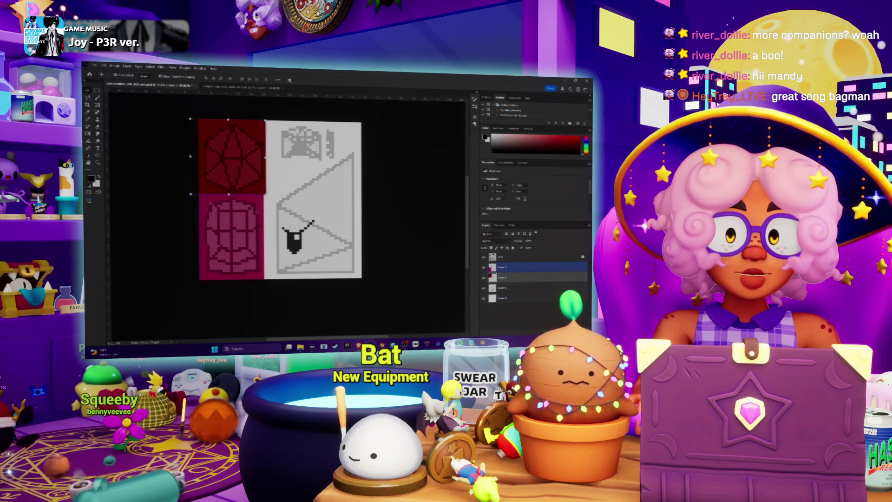
left_click_drag(262, 206, 263, 205)
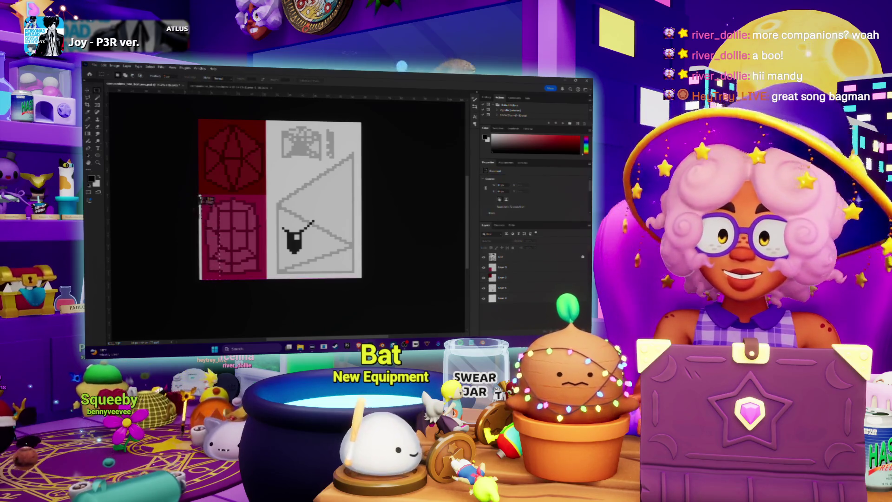
- Finish aligning the pink panel, then delete the black pennant shape's layer
left_click_drag(201, 197, 204, 198)
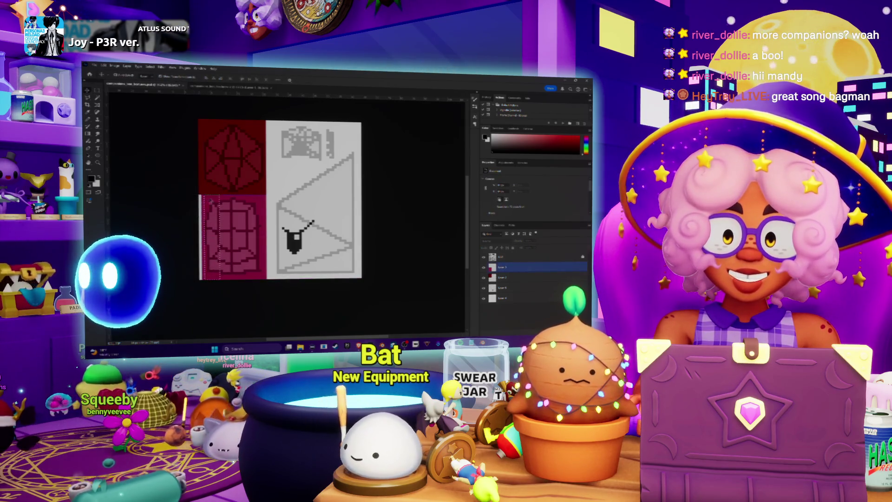
scroll(308, 223, "down", 1, "alt")
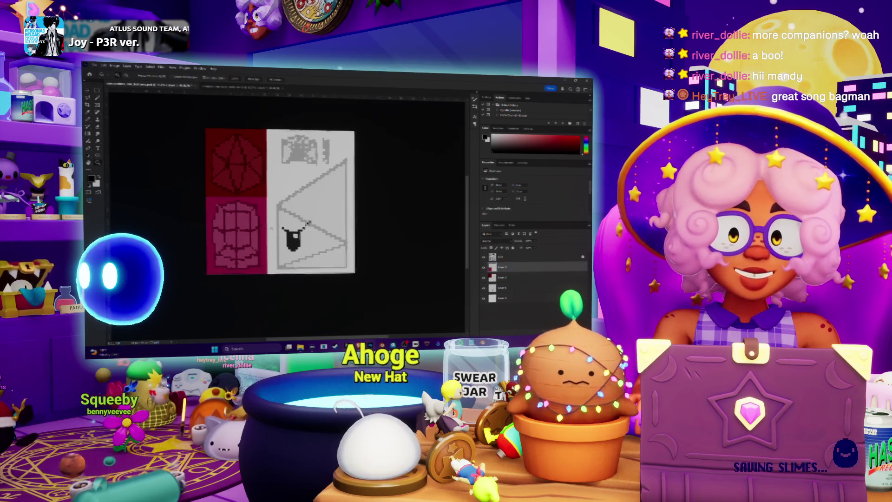
scroll(307, 223, "up", 1, "alt")
mouse_move(327, 241)
left_mouse_down()
mouse_move(344, 228)
mouse_move(322, 224)
left_mouse_up()
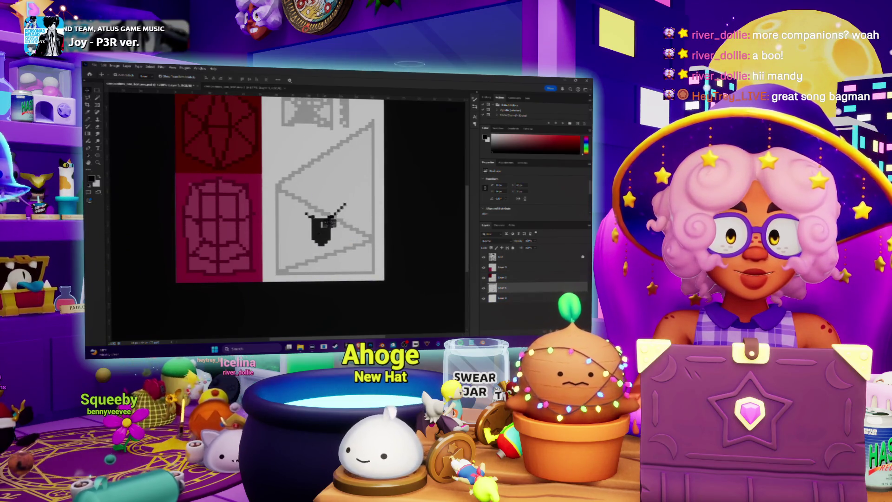
key("Delete")
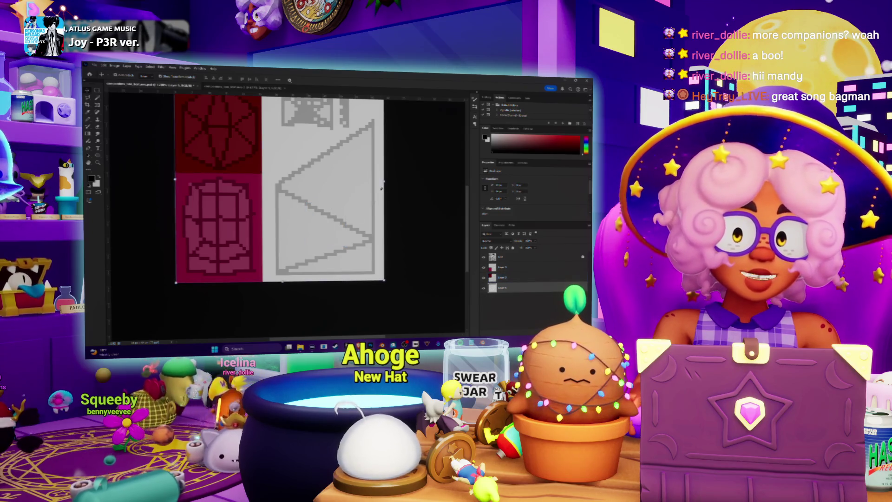
key("Return")
- Add a new empty layer and place a first black pencil pixel on it
left_click(545, 323)
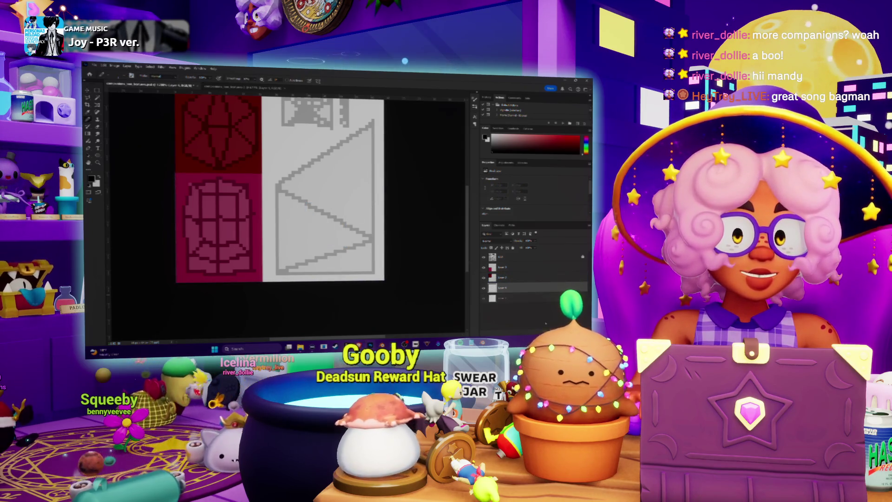
left_click(504, 267)
scroll(362, 172, "up", 3, "alt")
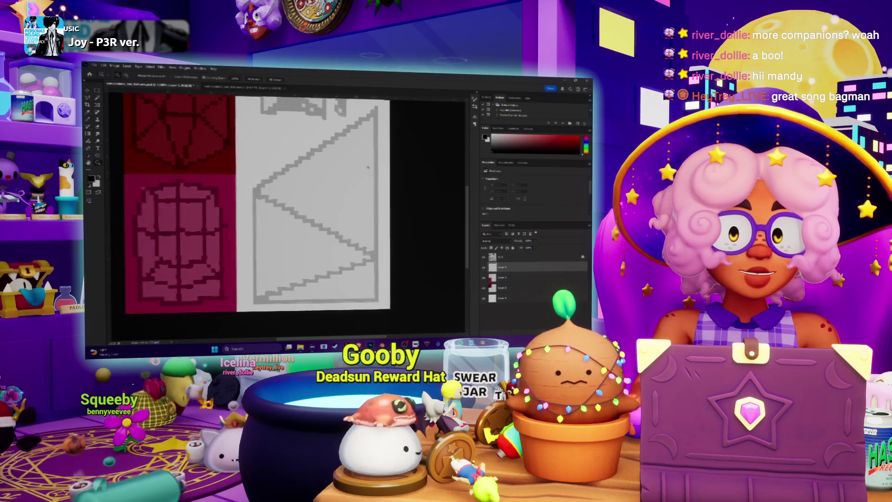
left_click(382, 148)
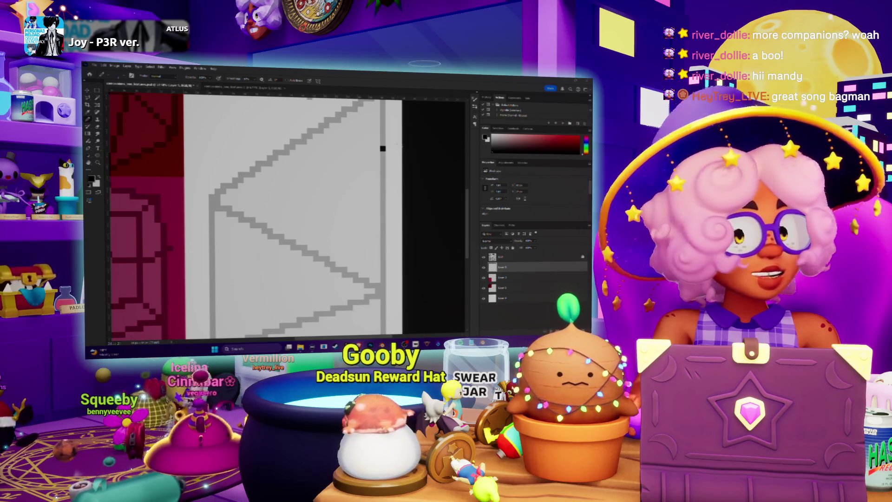
- Undo the stray pixel and pencil the U's left side and stepped bottom in black
key("ctrl+z")
mouse_move(293, 184)
left_mouse_down()
mouse_move(293, 242)
mouse_move(304, 253)
left_mouse_up()
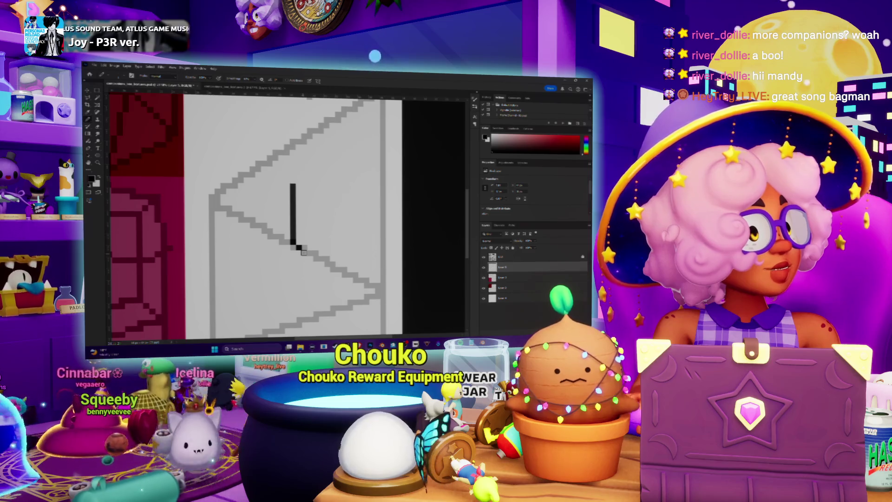
left_click(310, 257)
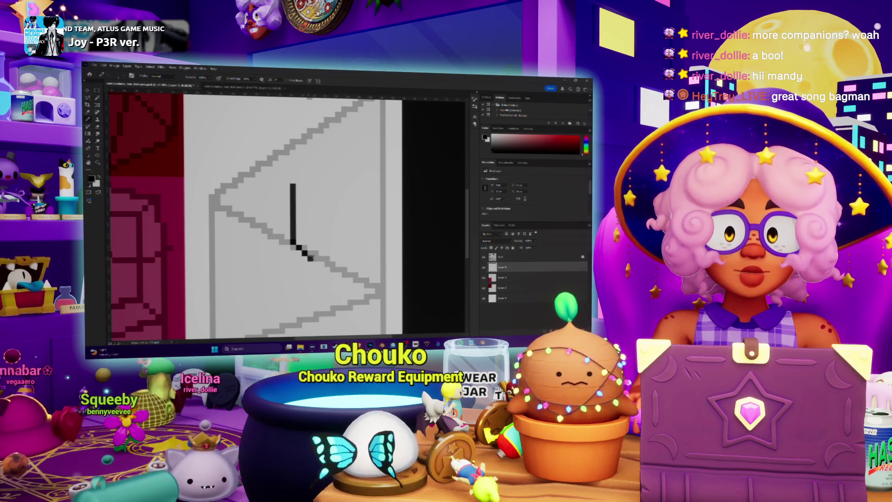
left_click(316, 258)
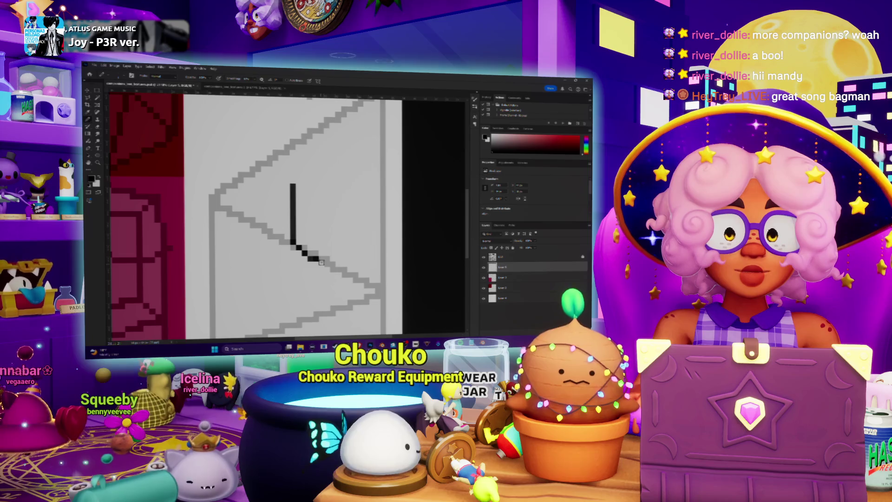
left_click(325, 258)
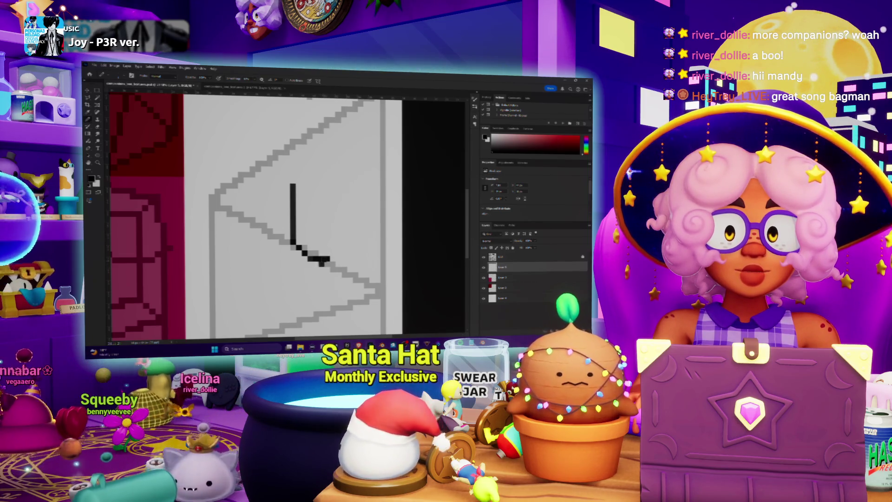
- Tidy the diagonal's end pixels with the Eraser and draw the U's right vertical side
key("e")
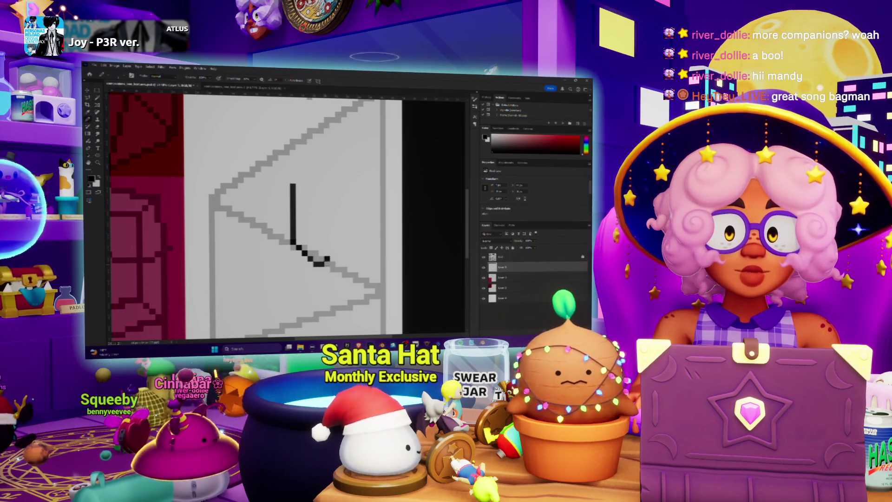
key("e")
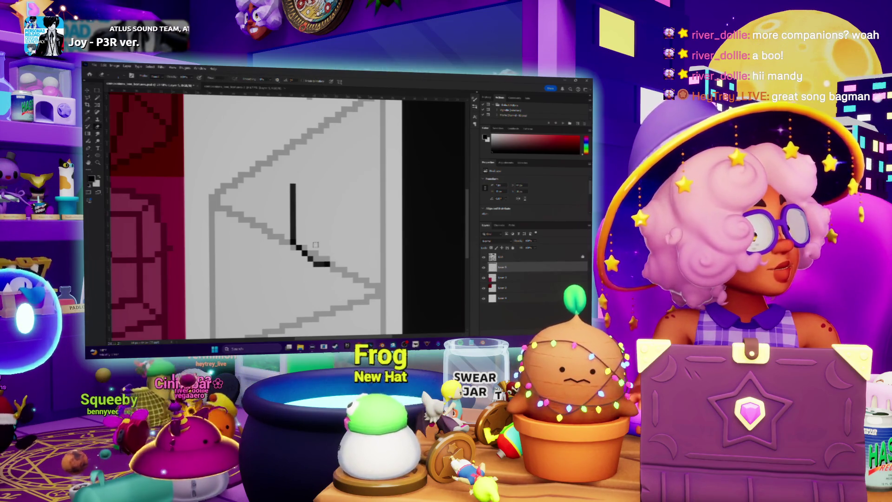
left_click_drag(316, 264, 329, 264)
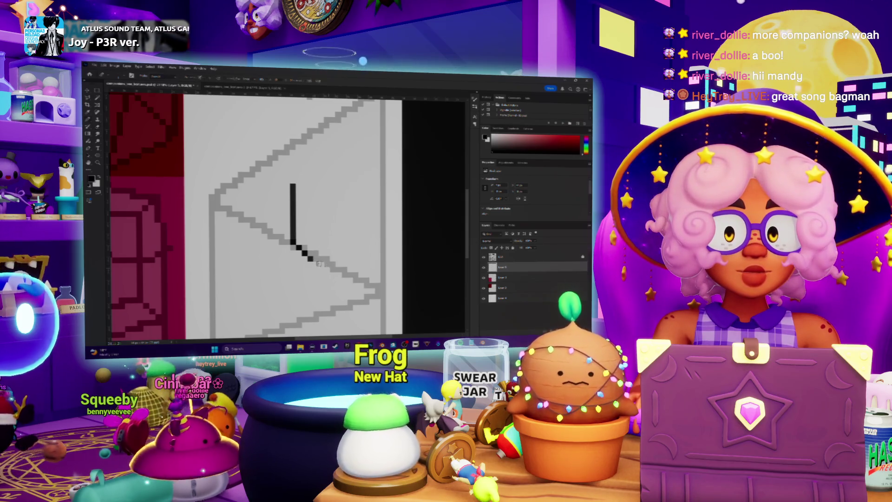
key("ctrl+z")
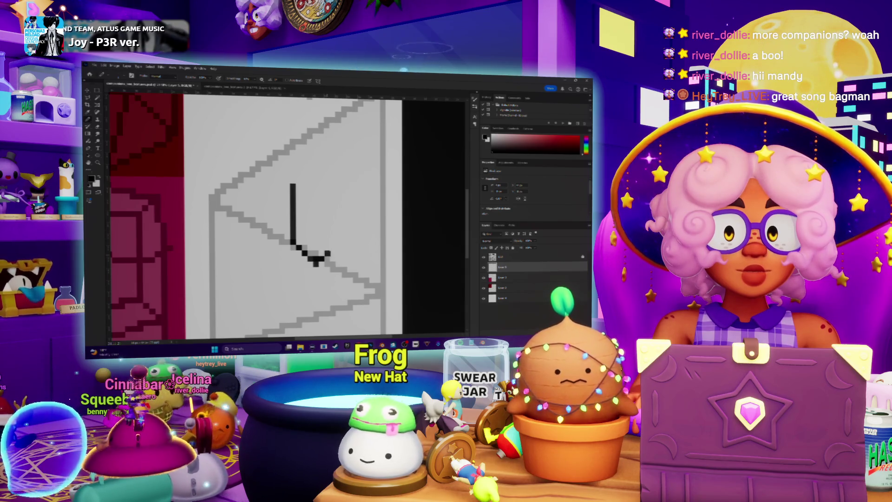
left_click(326, 253)
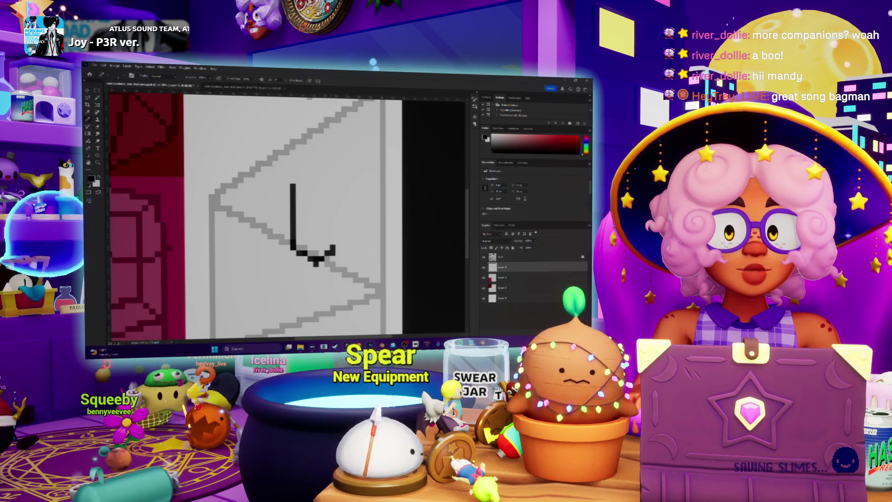
left_click_drag(339, 248, 335, 185)
key("ctrl+0")
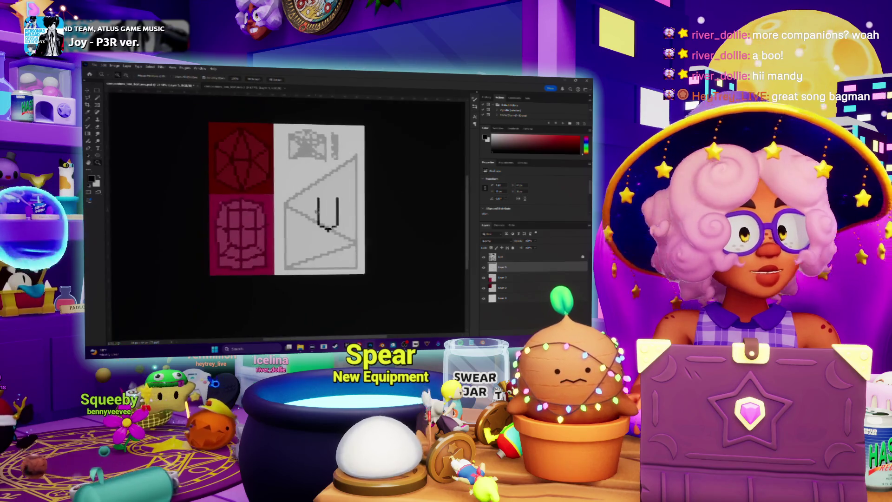
- Drag the black U lower inside the envelope and zoom in closely on it
left_click_drag(327, 234, 323, 260)
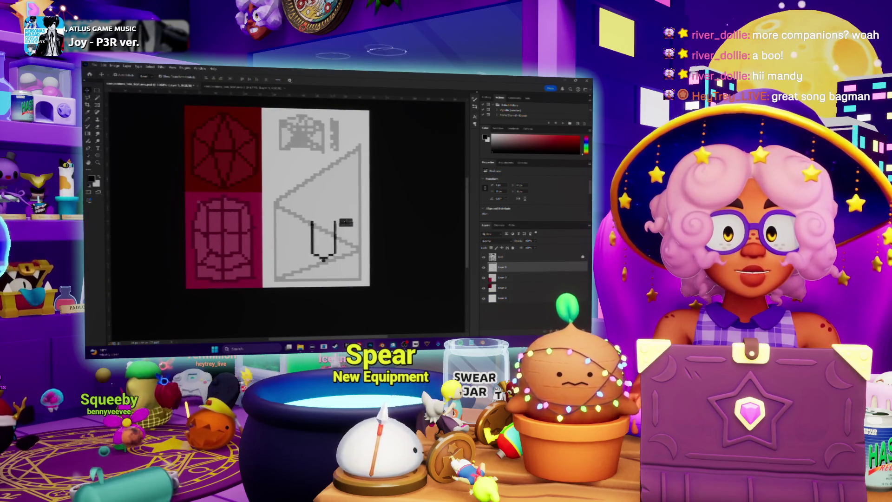
scroll(325, 260, "up", 3, "alt")
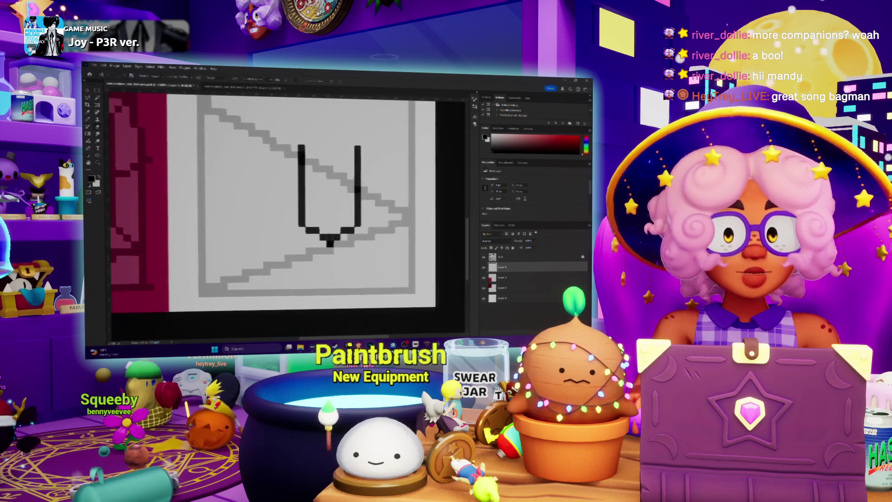
key("z")
scroll(325, 242, "down", 2, "alt")
scroll(325, 242, "up", 3, "alt")
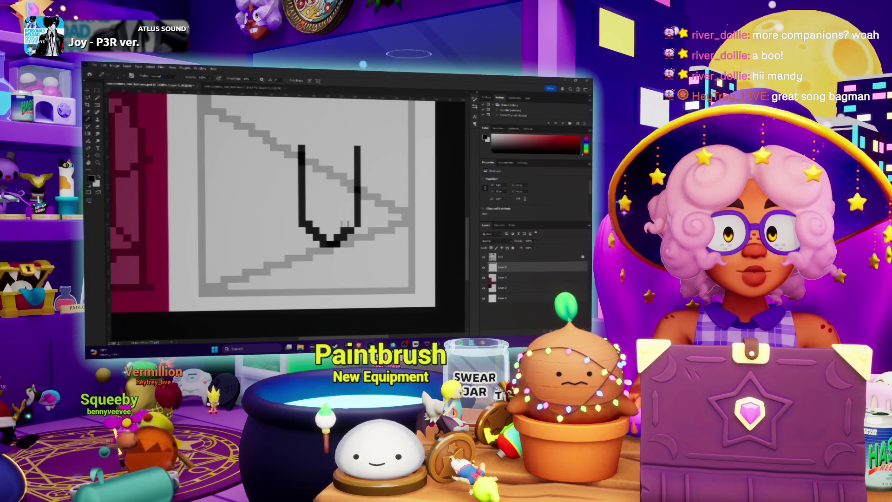
scroll(307, 189, "down", 3, "alt")
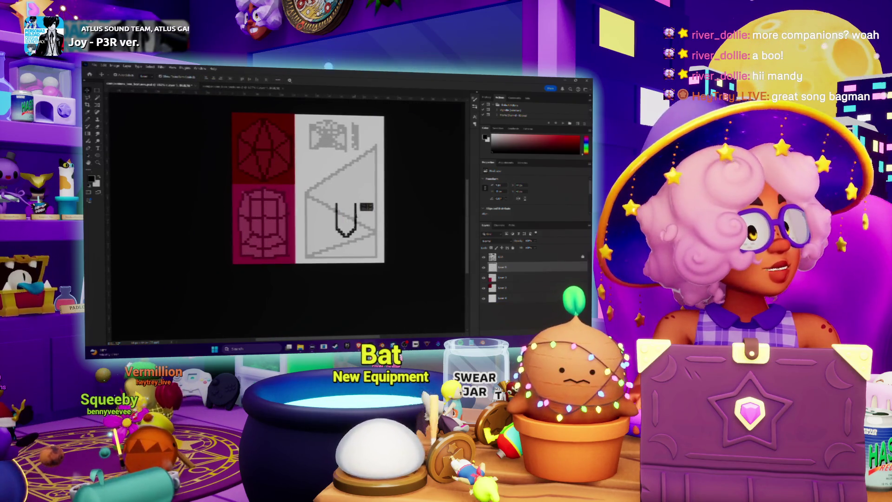
key("z")
left_click(365, 191)
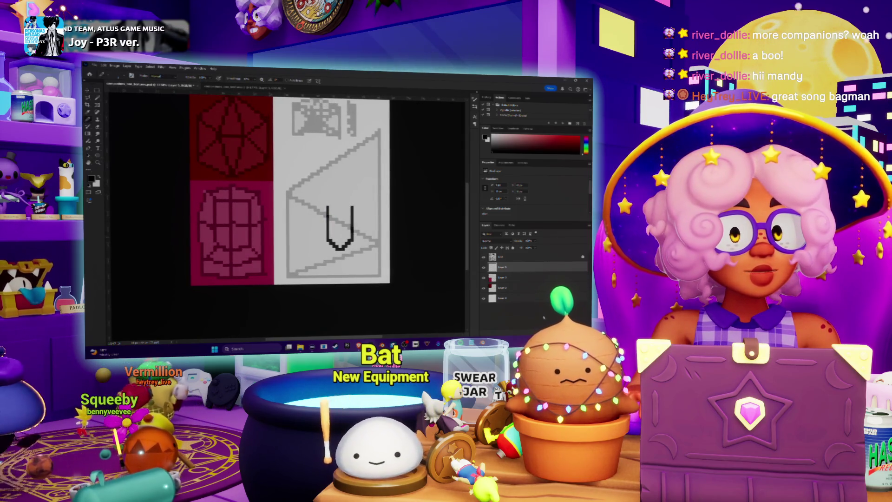
left_click(370, 168)
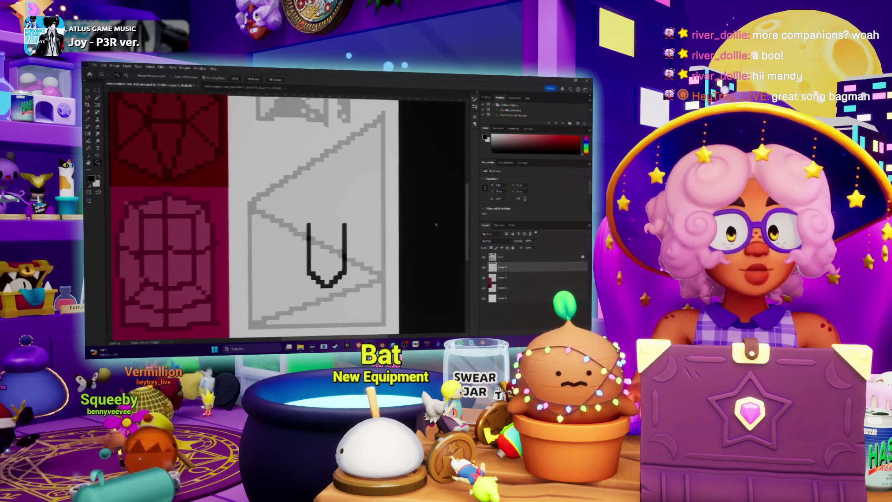
- Pencil the pennant's top line rising diagonally to the upper right, filling the missing step
key("b")
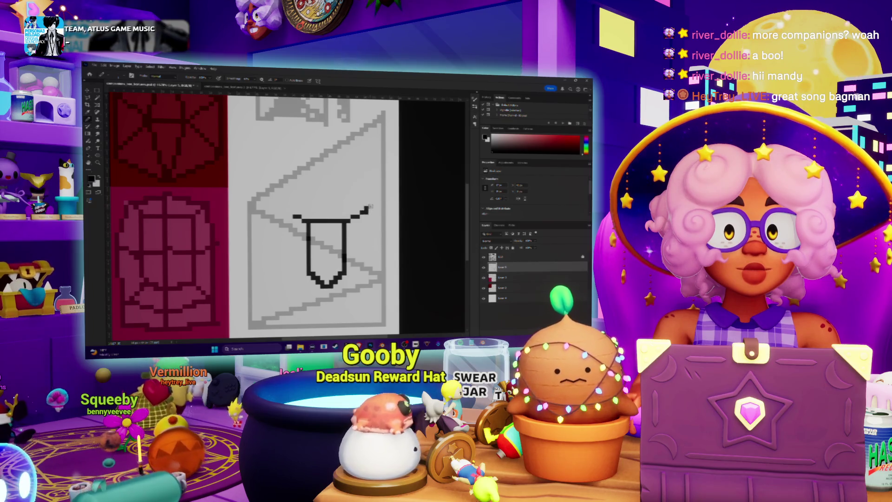
left_click(367, 209)
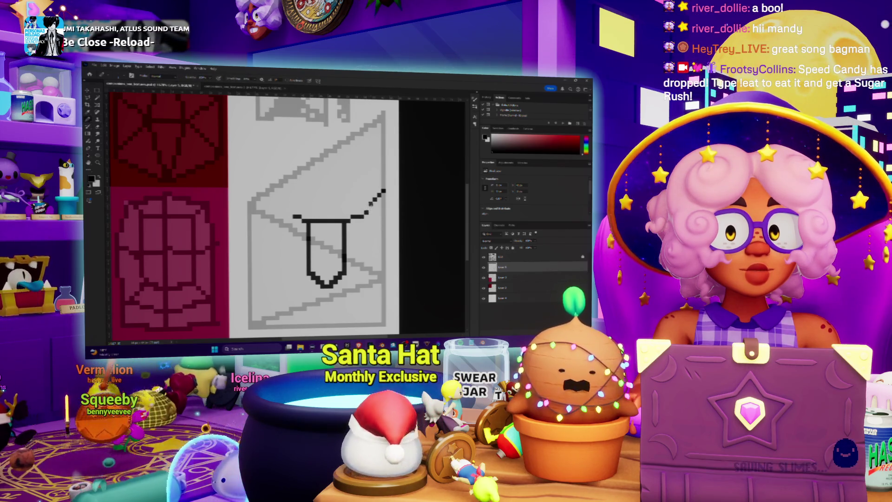
left_click(366, 212)
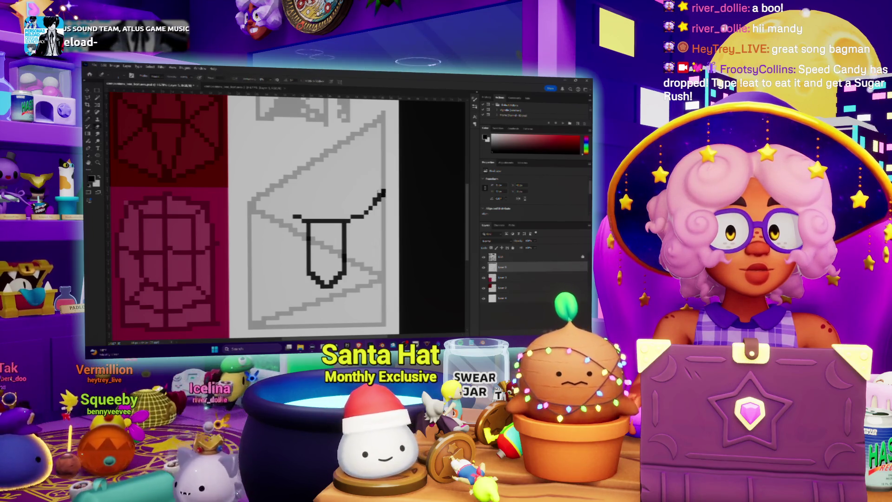
scroll(354, 222, "down", 2, "alt")
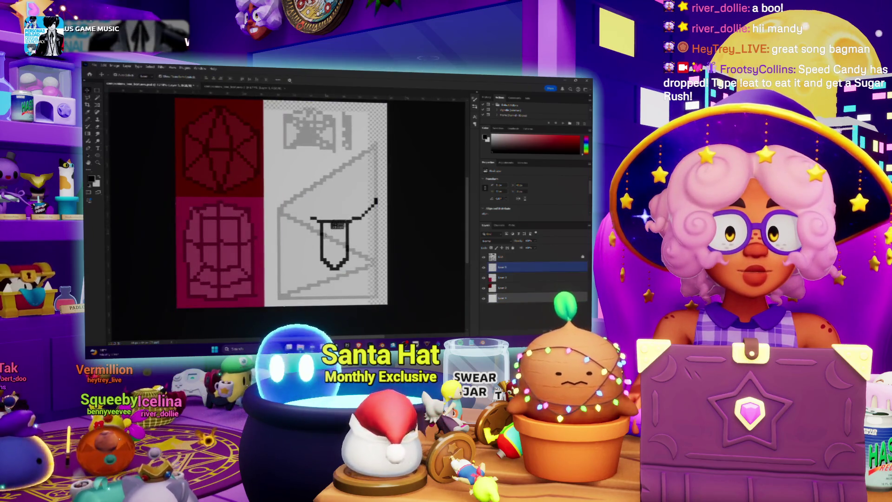
- Shift the pennant outline left and down, then back up and right into its final spot
mouse_move(352, 217)
left_mouse_down()
mouse_move(330, 224)
mouse_move(346, 224)
left_mouse_up()
left_click(502, 297)
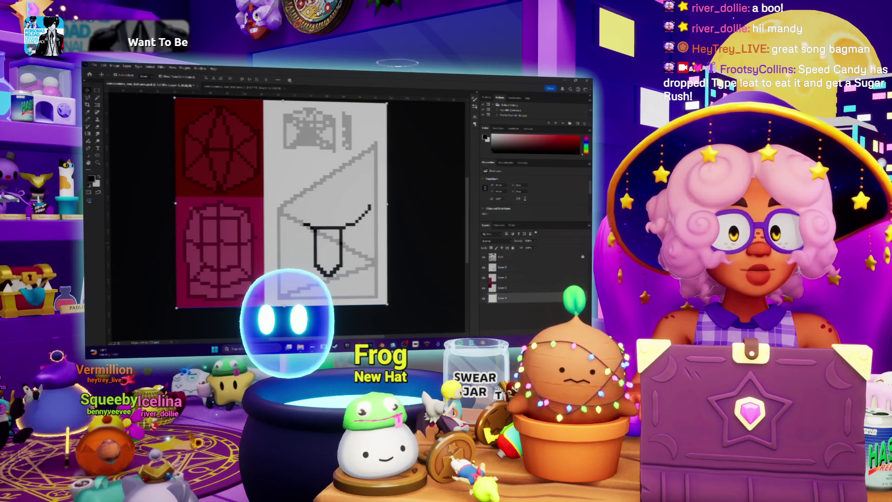
left_click_drag(354, 219, 360, 213)
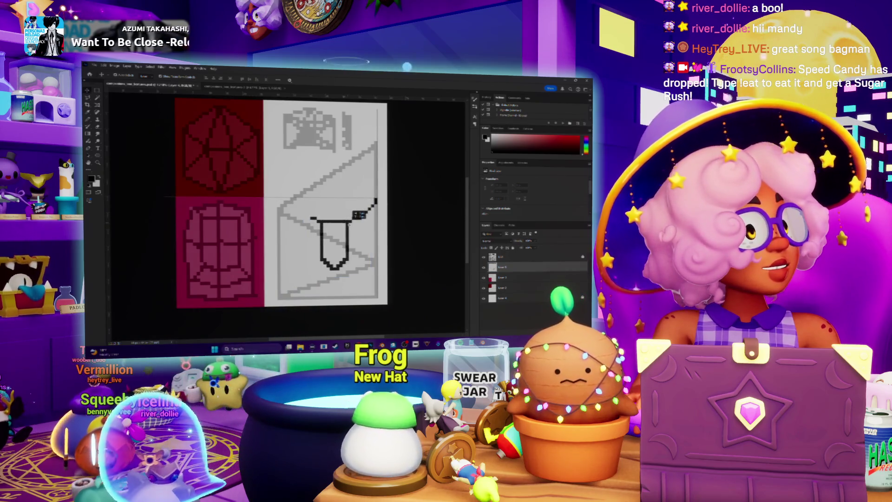
scroll(327, 226, "up", 2, "alt")
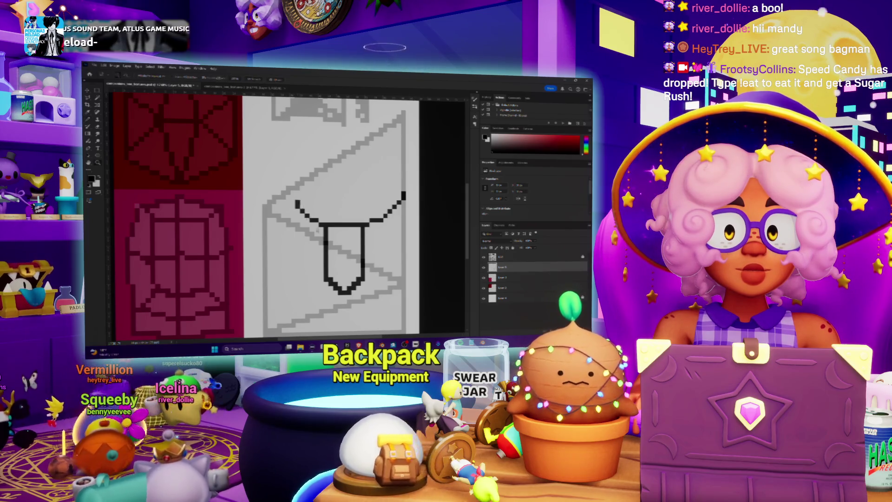
scroll(317, 228, "down", 5, "alt")
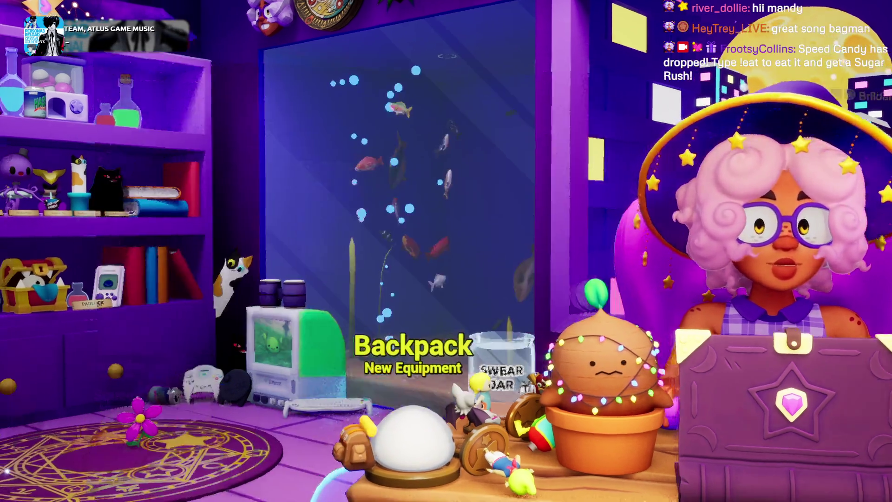